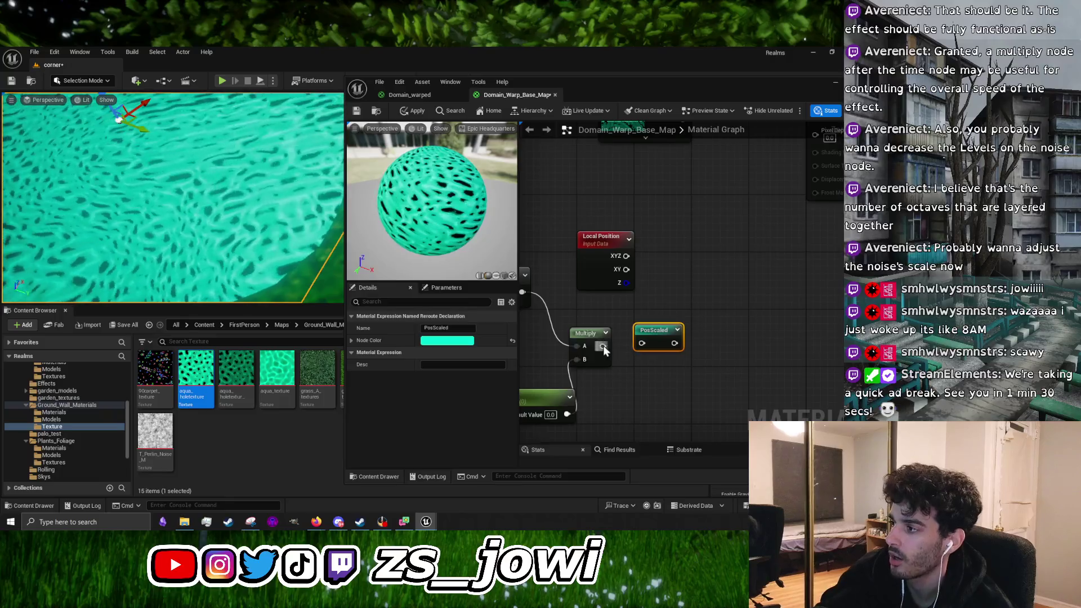
# Wire the Multiply result into PosScaled and duplicate that reroute as PosScaled_1 lower down
pyautogui.moveTo(645, 346); pyautogui.dragTo(643, 344)
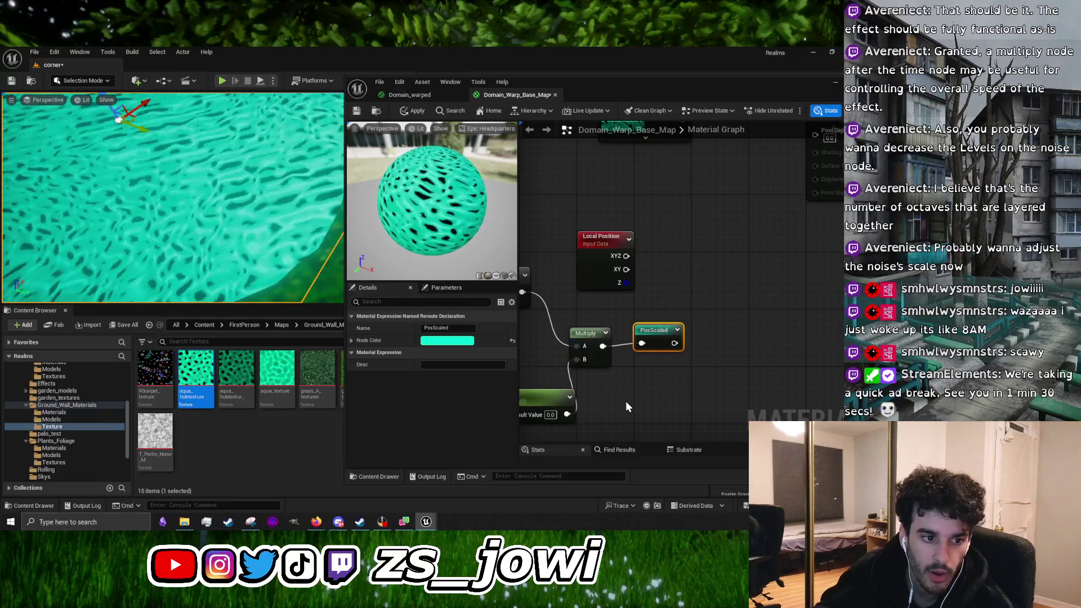
pyautogui.rightClick(603, 376)
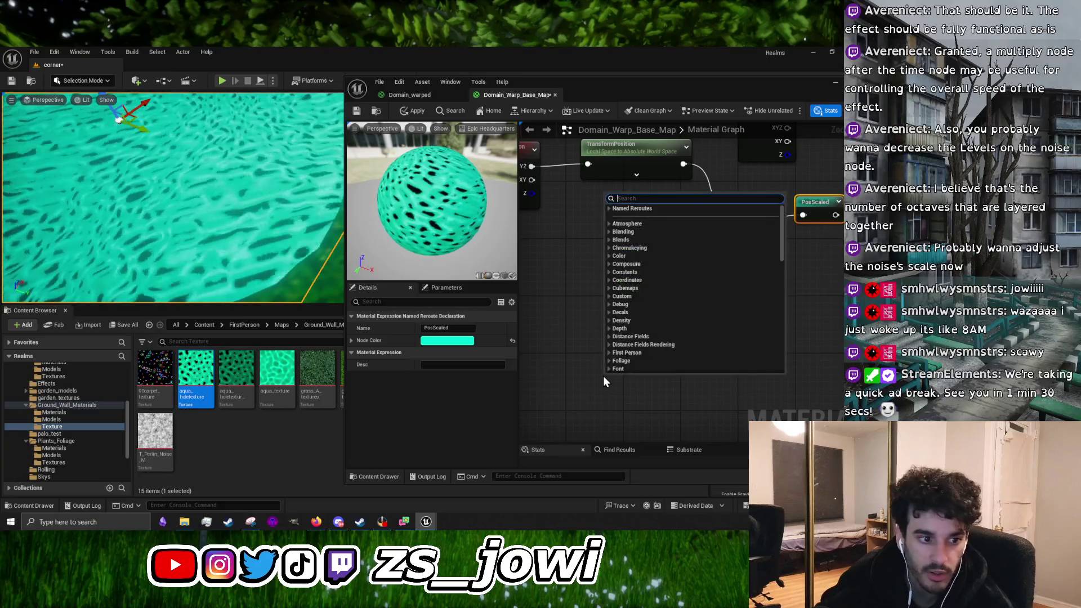
pyautogui.click(596, 379)
pyautogui.click(823, 200)
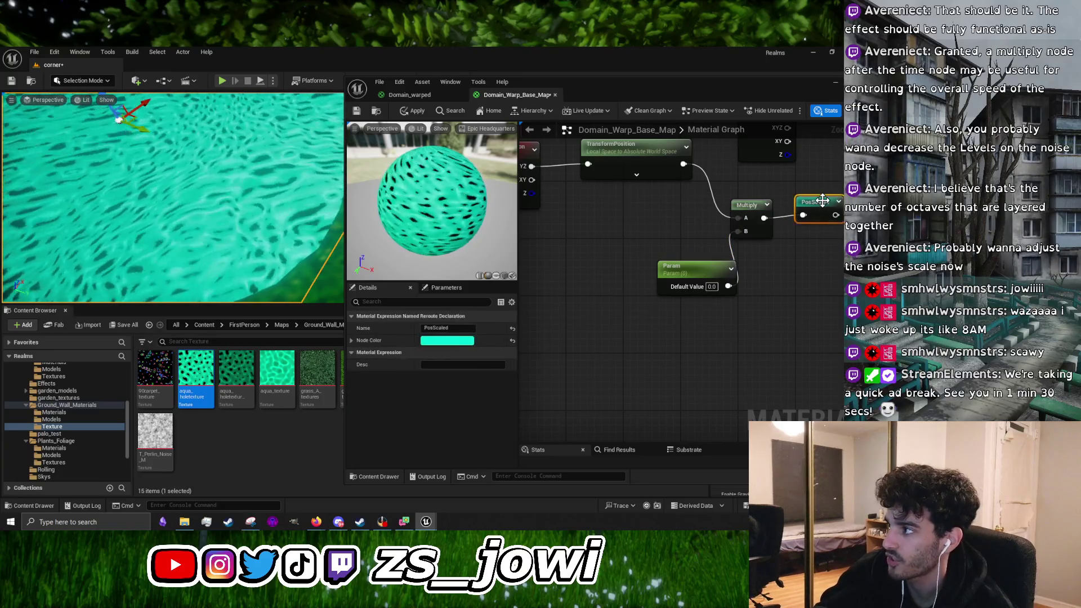
pyautogui.hotkey('ctrl', 'd')
pyautogui.moveTo(619, 298); pyautogui.dragTo(558, 334)
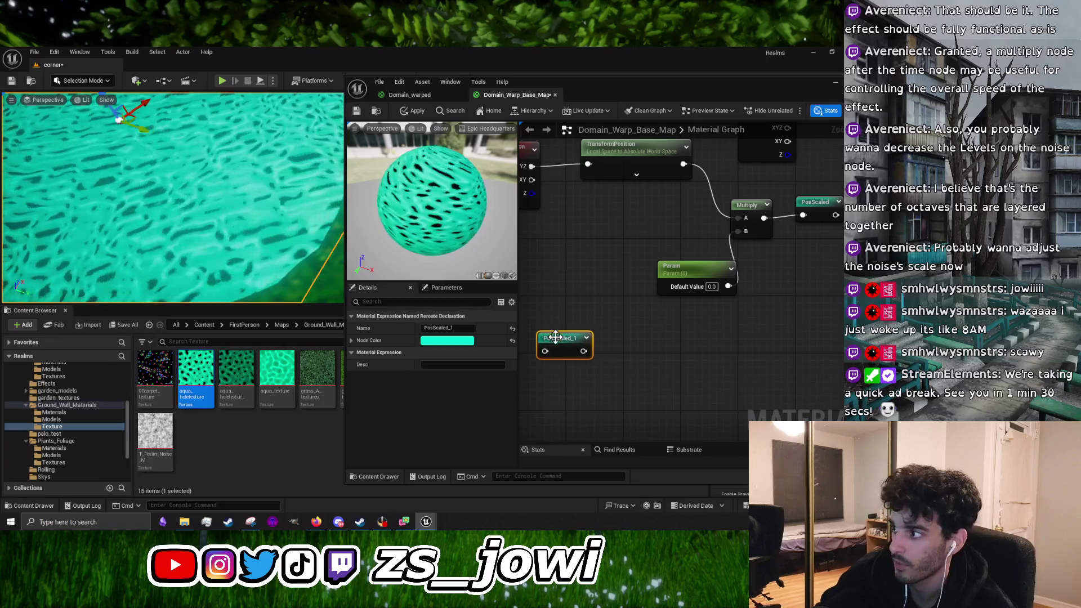
pyautogui.click(640, 374)
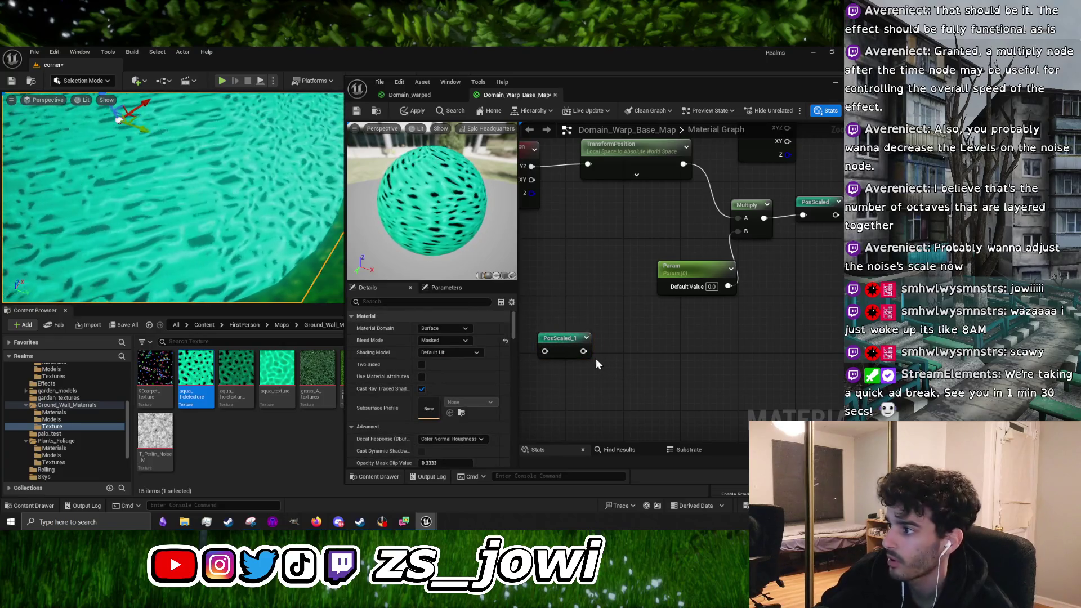
# Create a ComponentMask (R G) fed by PosScaled_1 and paste a copy below it
pyautogui.moveTo(636, 347); pyautogui.dragTo(650, 345)
pyautogui.write('mask')
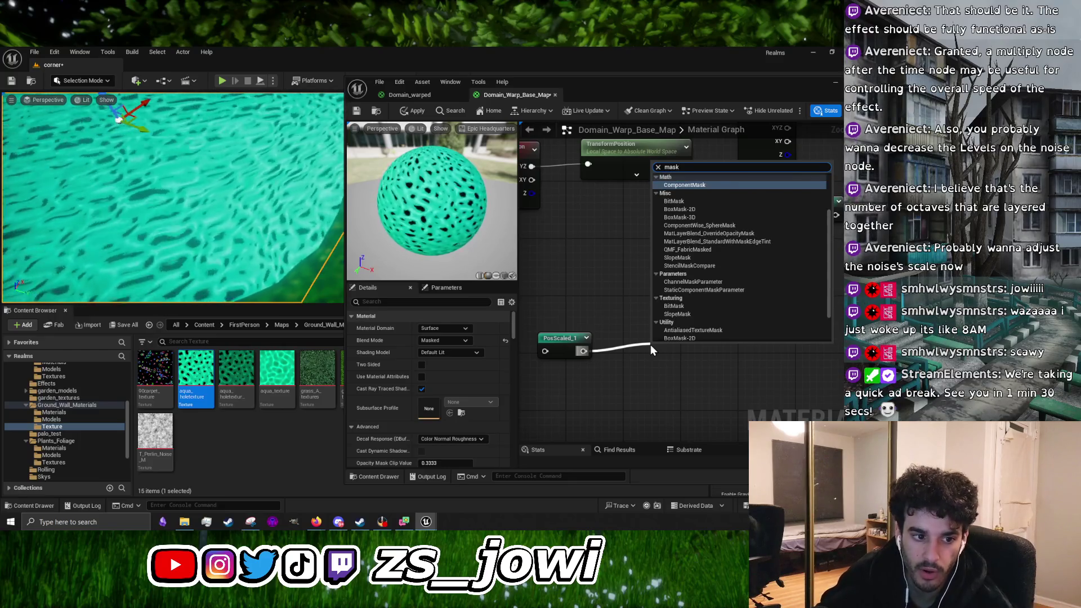
pyautogui.scroll(3, 705, 225)
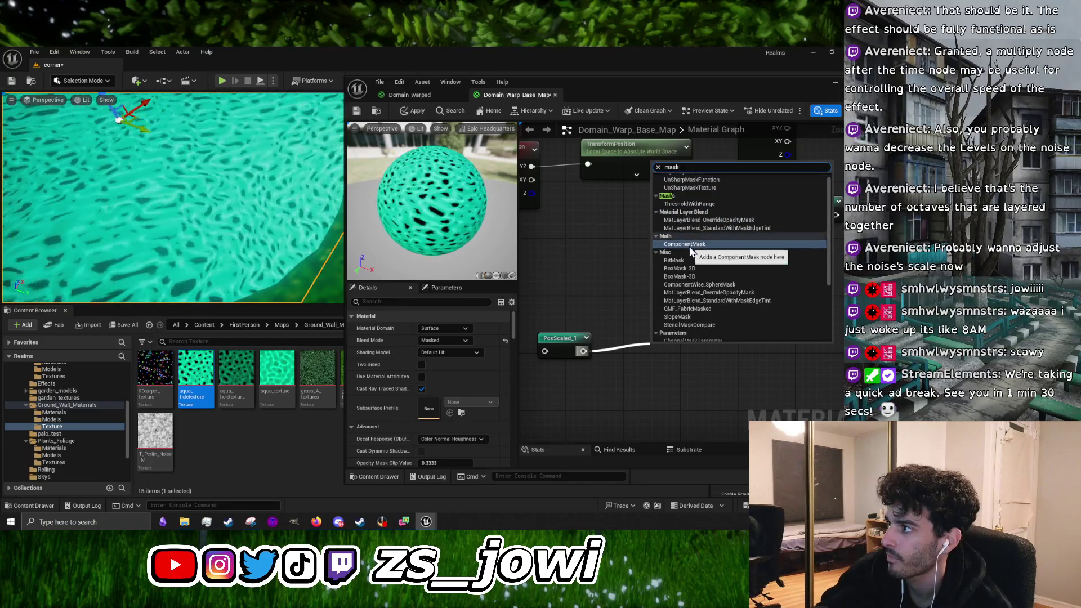
pyautogui.click(705, 243)
pyautogui.moveTo(684, 346); pyautogui.dragTo(690, 319)
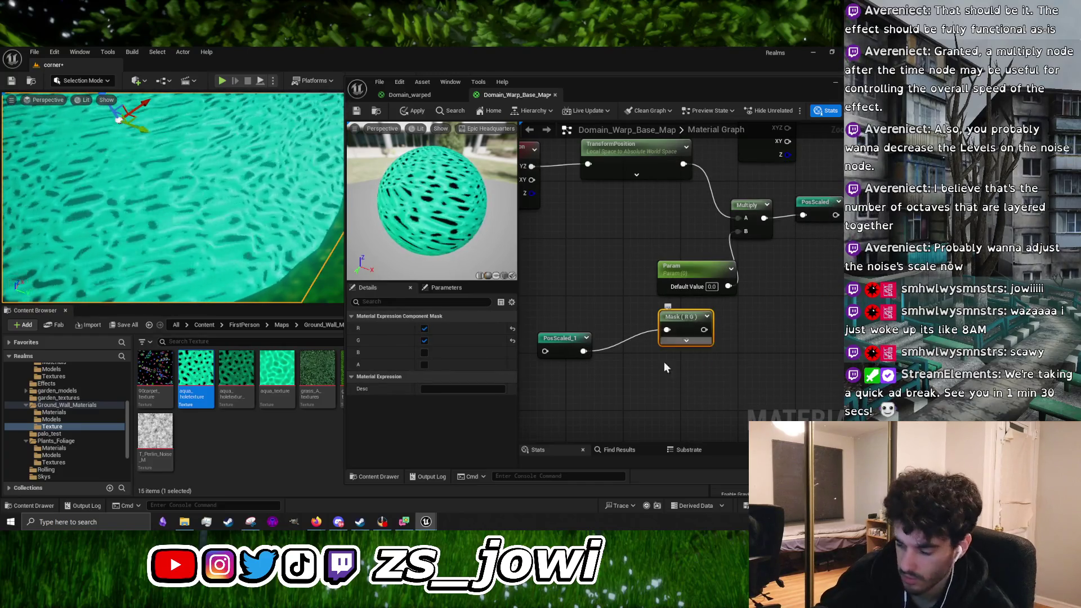
pyautogui.hotkey('ctrl', 'c')
pyautogui.hotkey('ctrl', 'v')
pyautogui.moveTo(665, 390); pyautogui.dragTo(673, 377)
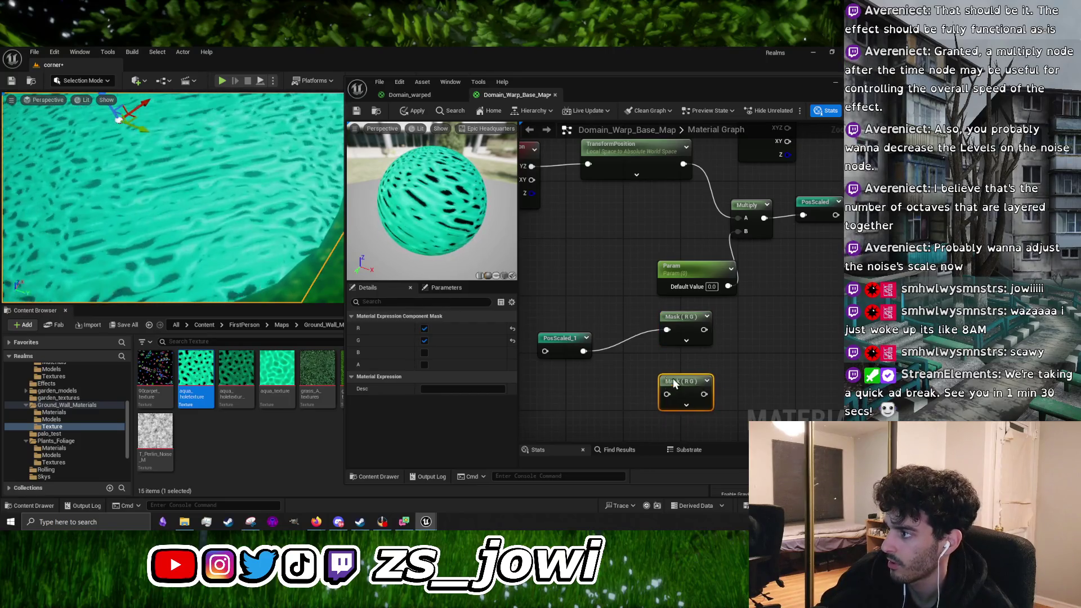
# Set the pasted mask to keep only B and connect PosScaled_1 into it
pyautogui.click(424, 340)
pyautogui.click(424, 328)
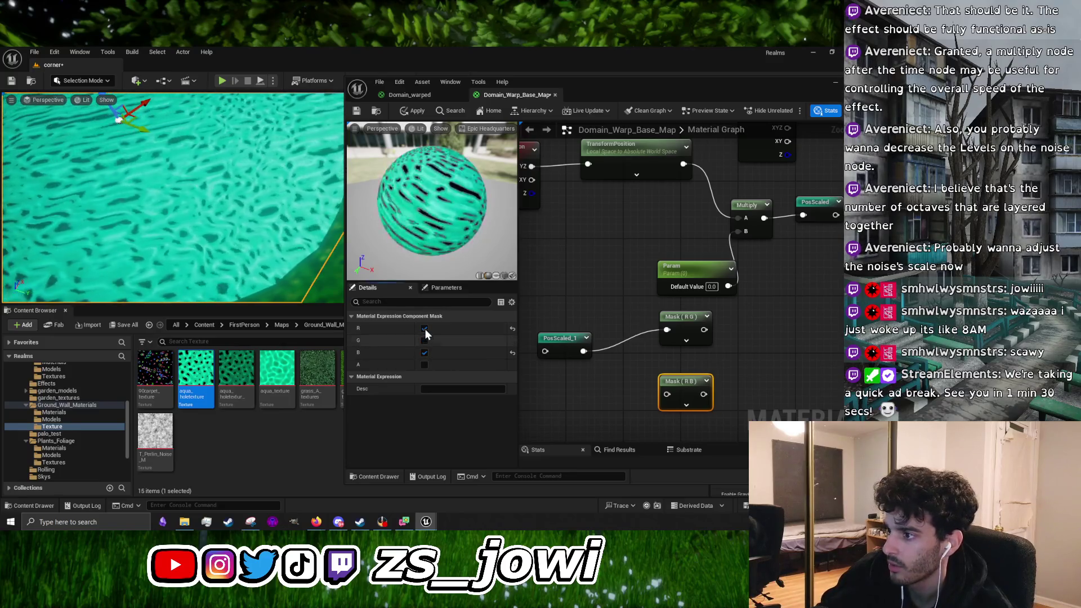
pyautogui.click(424, 353)
pyautogui.moveTo(587, 380)
pyautogui.mouseDown()
pyautogui.moveTo(565, 351)
pyautogui.moveTo(586, 337)
pyautogui.moveTo(644, 362)
pyautogui.mouseUp()
pyautogui.moveTo(724, 343)
pyautogui.mouseDown()
pyautogui.moveTo(578, 328)
pyautogui.moveTo(631, 346)
pyautogui.mouseUp()
# Add an Add node and connect Mask (B) to its A input
pyautogui.rightClick(628, 359)
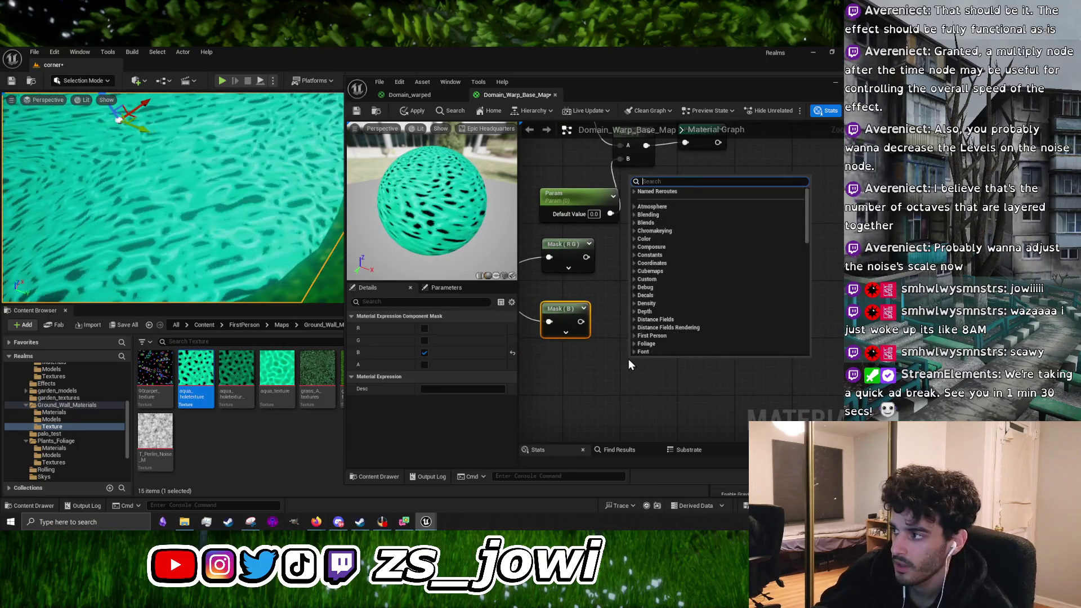
pyautogui.write('add')
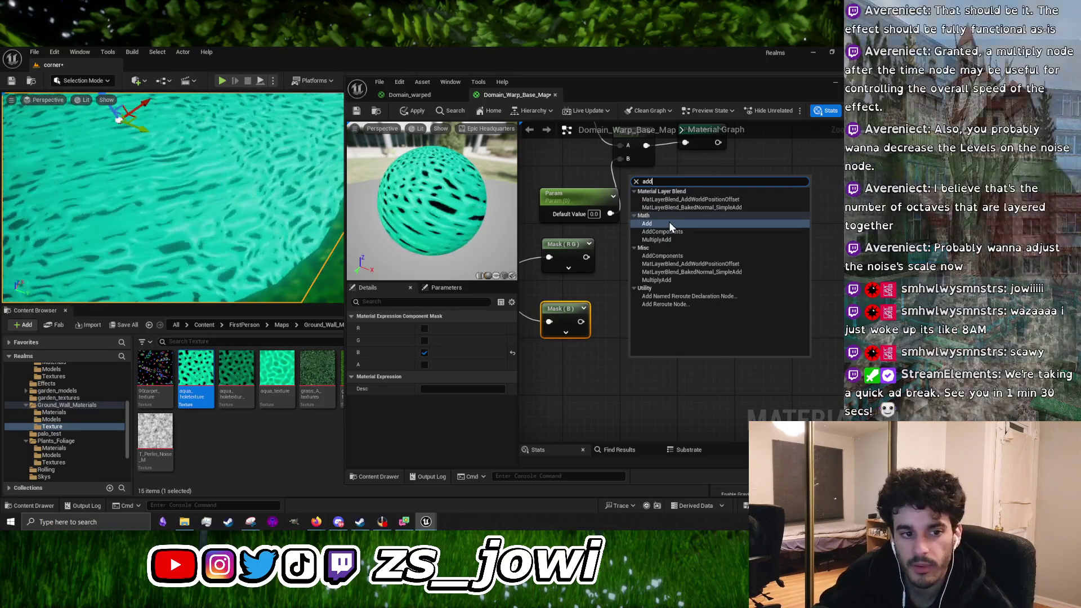
pyautogui.click(669, 224)
pyautogui.moveTo(580, 322)
pyautogui.mouseDown()
pyautogui.moveTo(635, 377)
pyautogui.moveTo(680, 293)
pyautogui.moveTo(690, 294)
pyautogui.mouseUp()
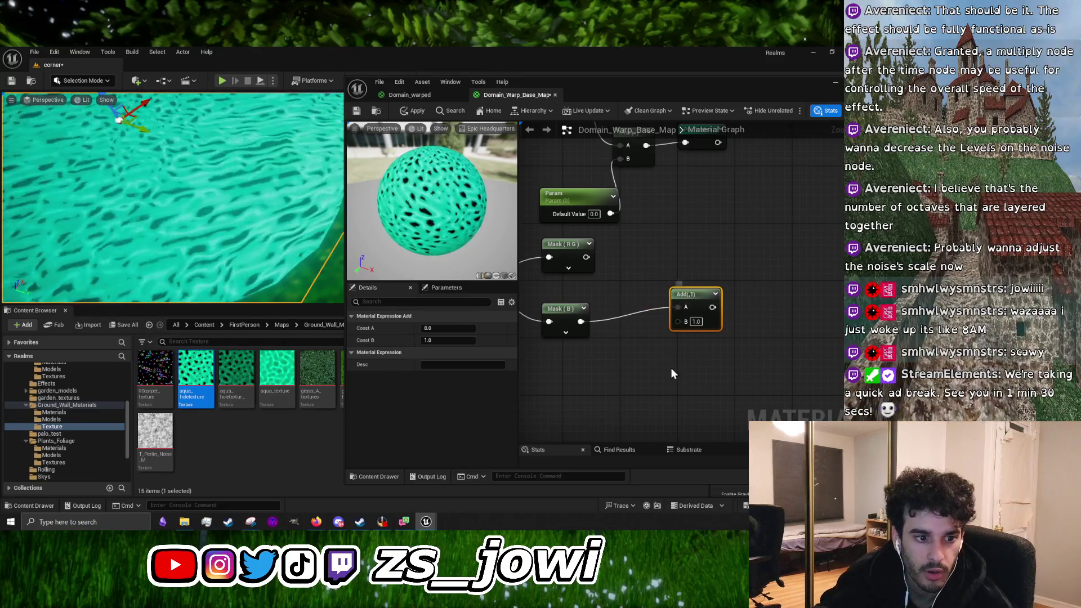
# Add a Multiply node feeding Add's B input, then bring the Time and TexCoord nodes into view
pyautogui.rightClick(596, 400)
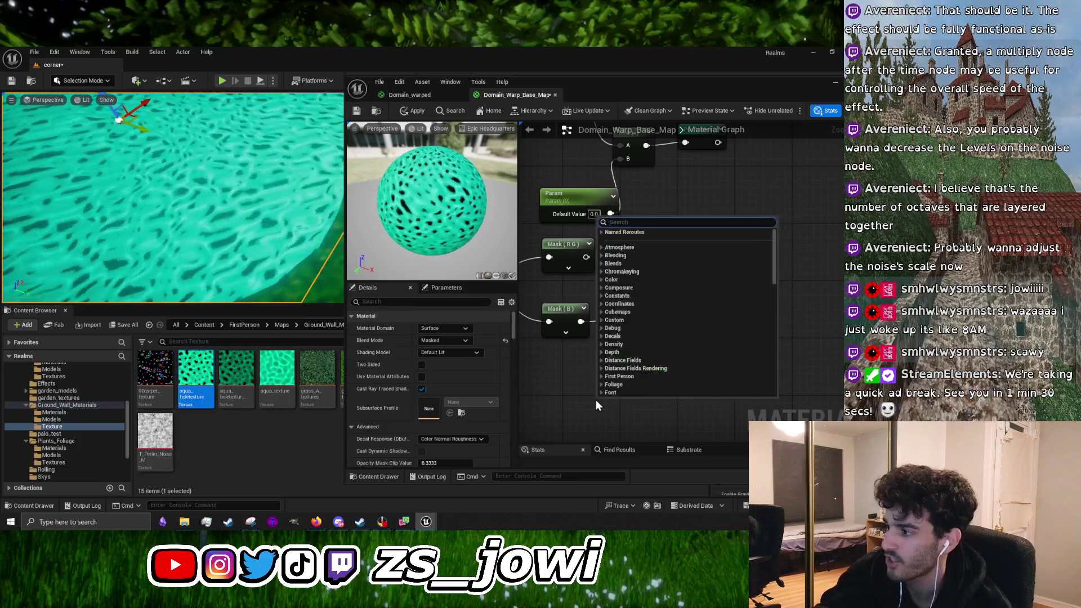
pyautogui.write('mult')
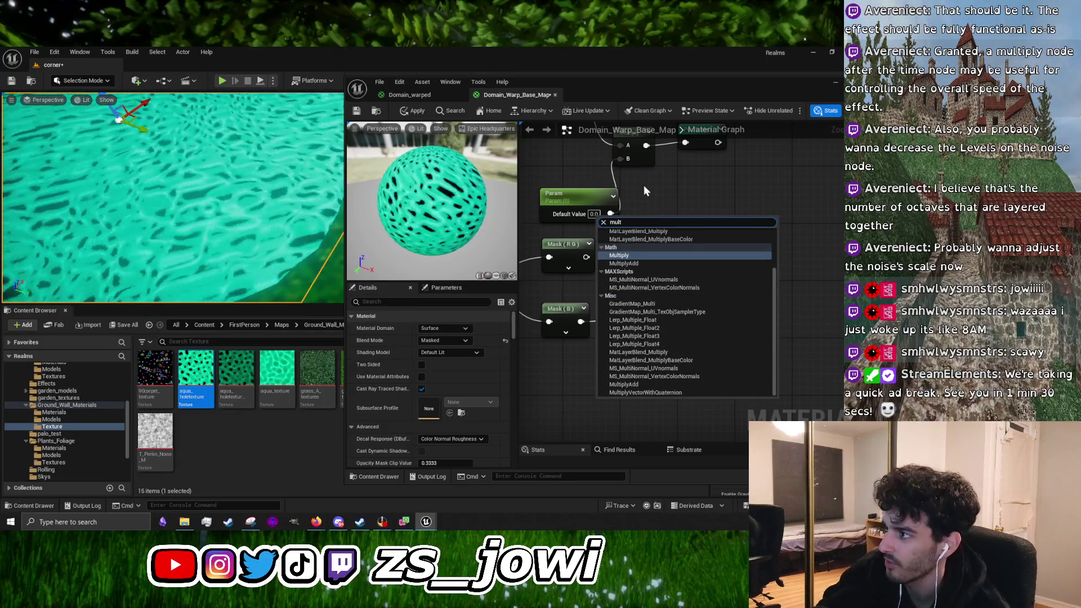
pyautogui.click(629, 256)
pyautogui.moveTo(641, 417); pyautogui.dragTo(677, 322)
pyautogui.rightClick(584, 353)
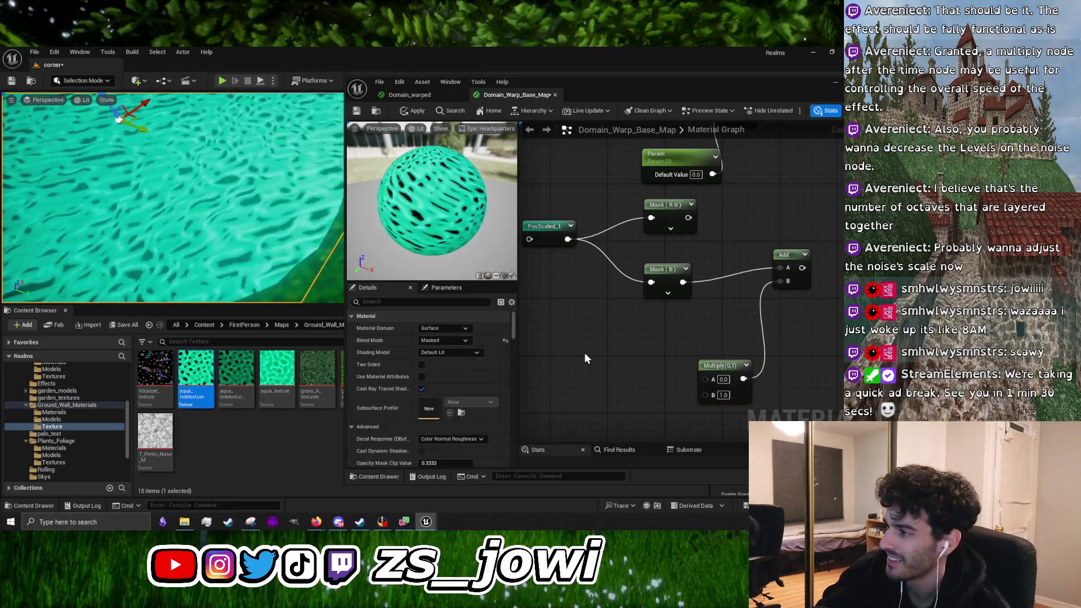
pyautogui.press('Escape')
pyautogui.scroll(-2, 596, 348)
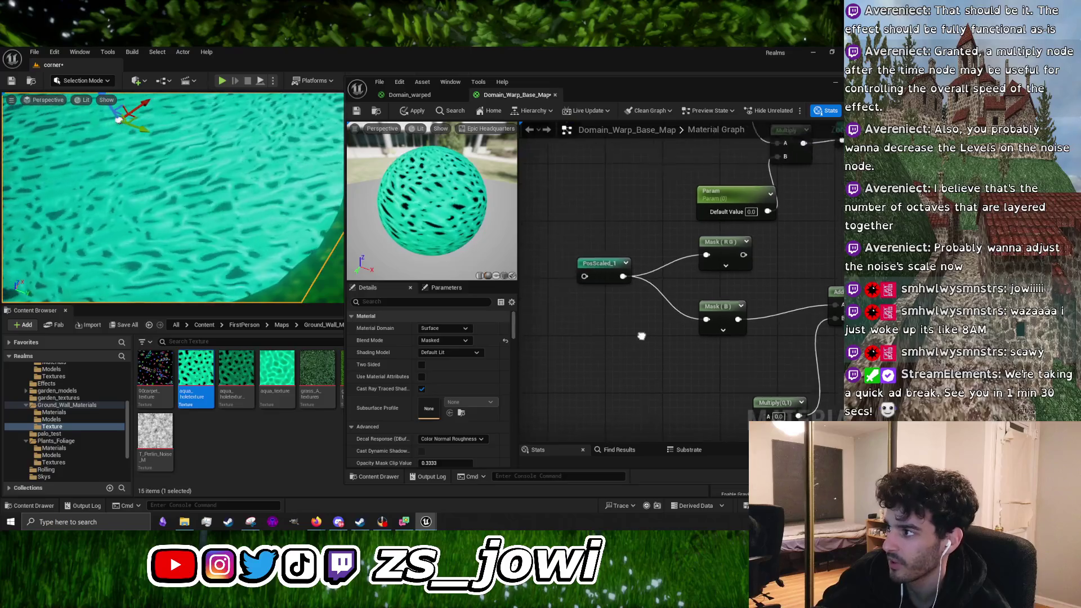
pyautogui.moveTo(625, 223)
pyautogui.mouseDown()
pyautogui.moveTo(732, 338)
pyautogui.moveTo(606, 261)
pyautogui.mouseUp()
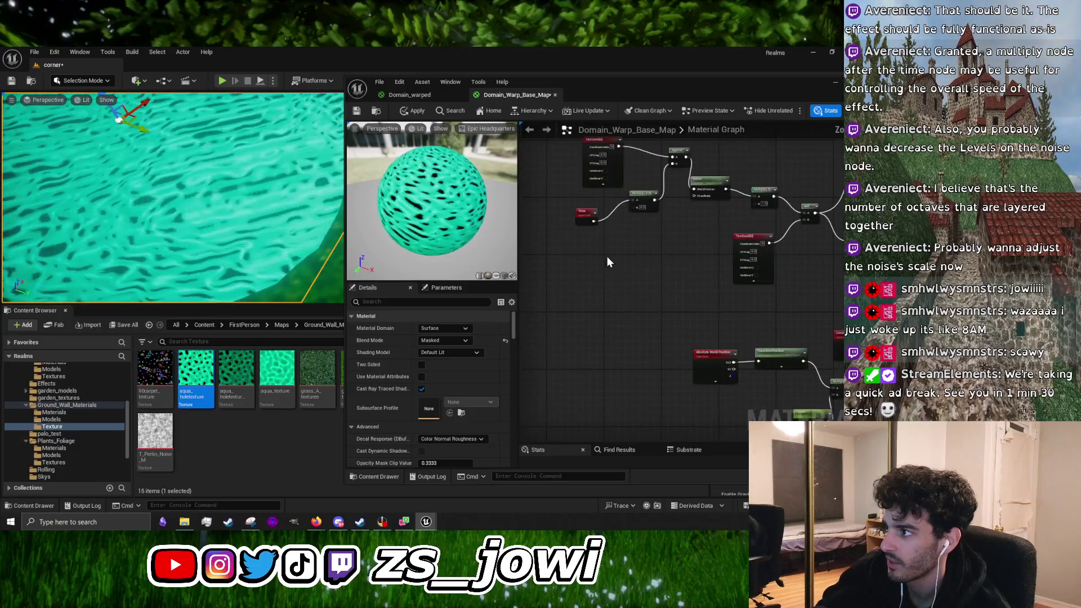
# Place the Time node beside the new Multiply and connect it to Multiply's A input
pyautogui.click(586, 215)
pyautogui.moveTo(661, 354); pyautogui.dragTo(575, 260)
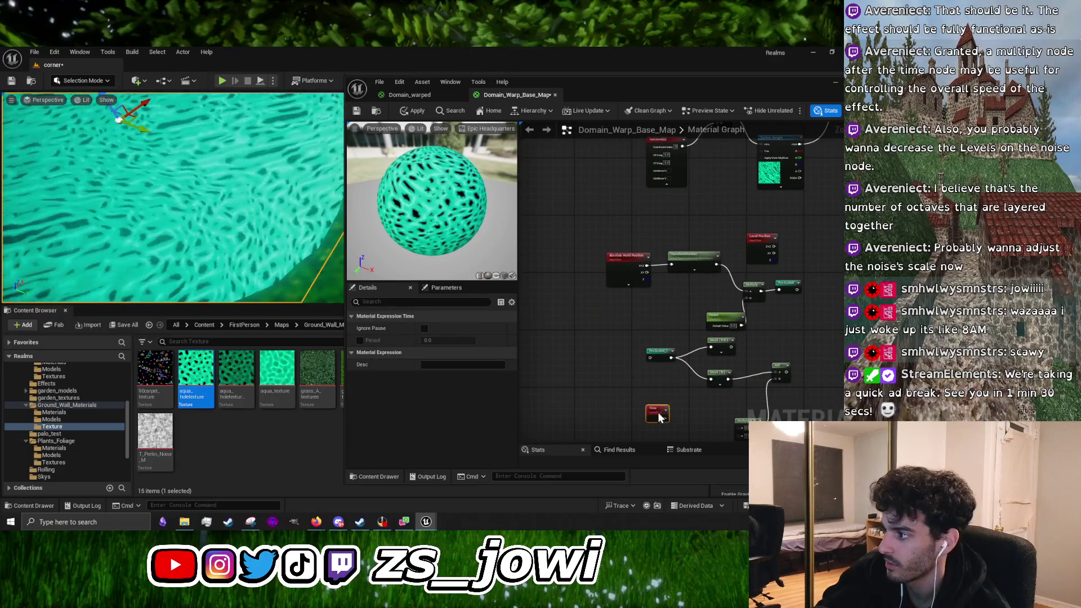
pyautogui.scroll(2, 656, 412)
pyautogui.moveTo(666, 376)
pyautogui.mouseDown()
pyautogui.moveTo(613, 364)
pyautogui.moveTo(703, 406)
pyautogui.mouseUp()
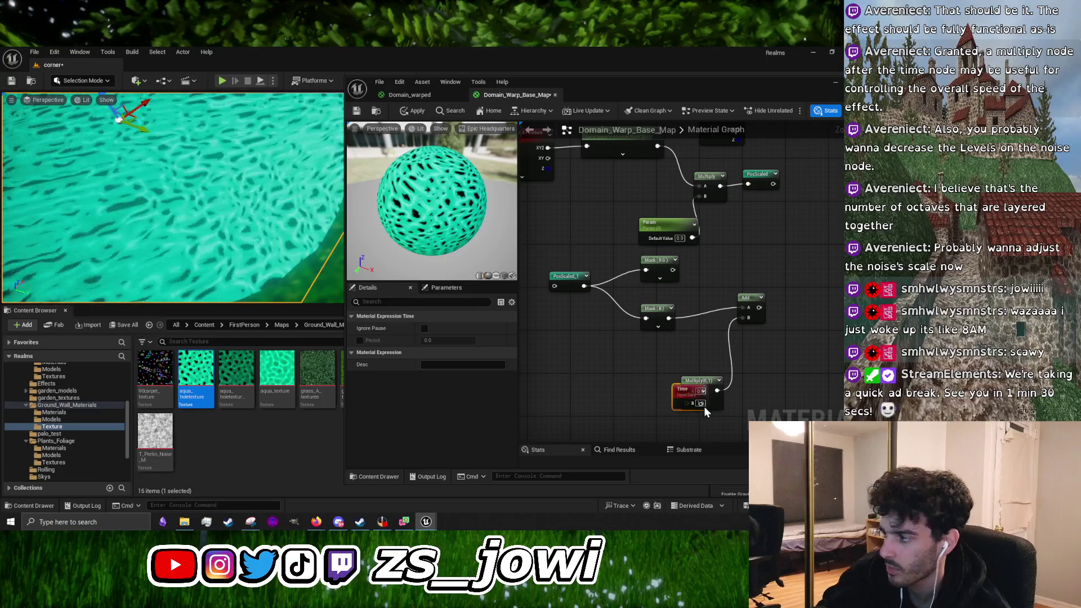
pyautogui.moveTo(572, 367); pyautogui.dragTo(687, 390)
# Add a constant node and feed it into the Multiply's B input
pyautogui.rightClick(565, 393)
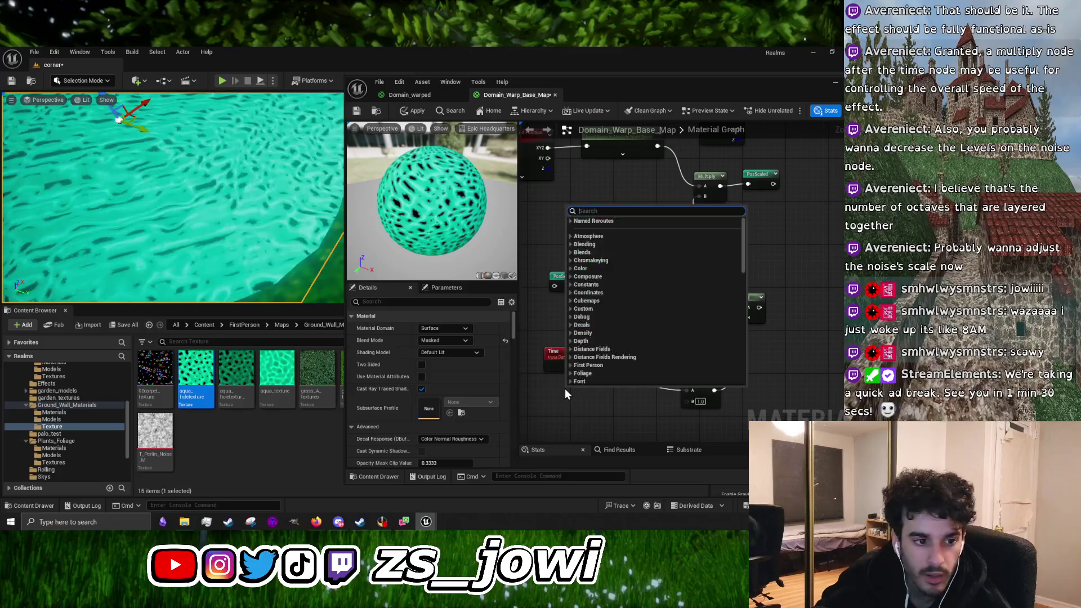
pyautogui.click(603, 418)
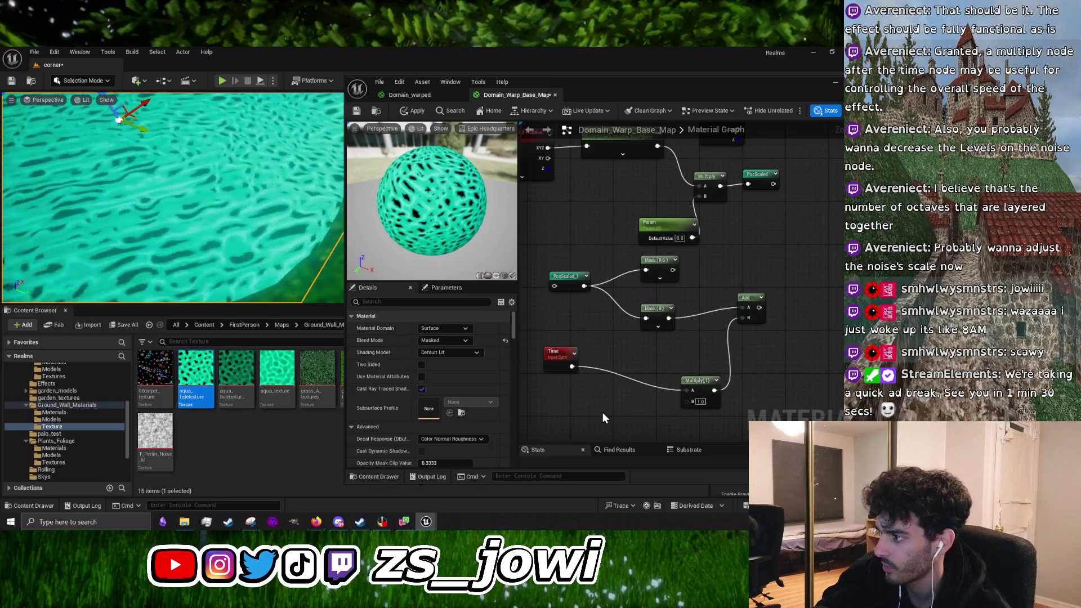
pyautogui.press('1')
pyautogui.click(602, 418)
pyautogui.moveTo(642, 426); pyautogui.dragTo(687, 401)
pyautogui.moveTo(617, 411); pyautogui.dragTo(590, 405)
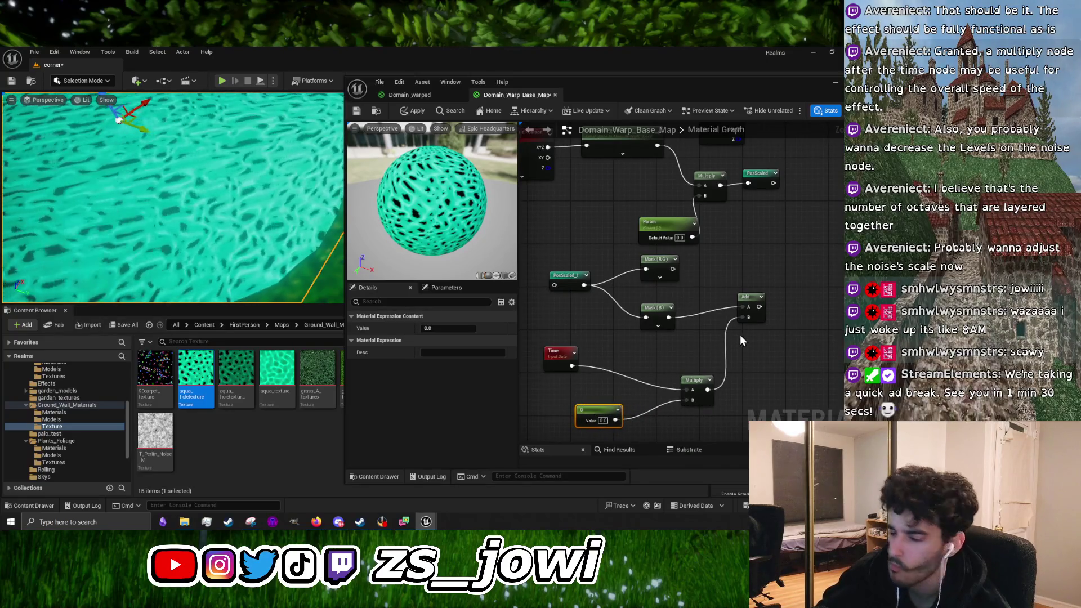
# Add an Append node with Mask (R G) wired into its A input, leaving room beside it
pyautogui.rightClick(654, 350)
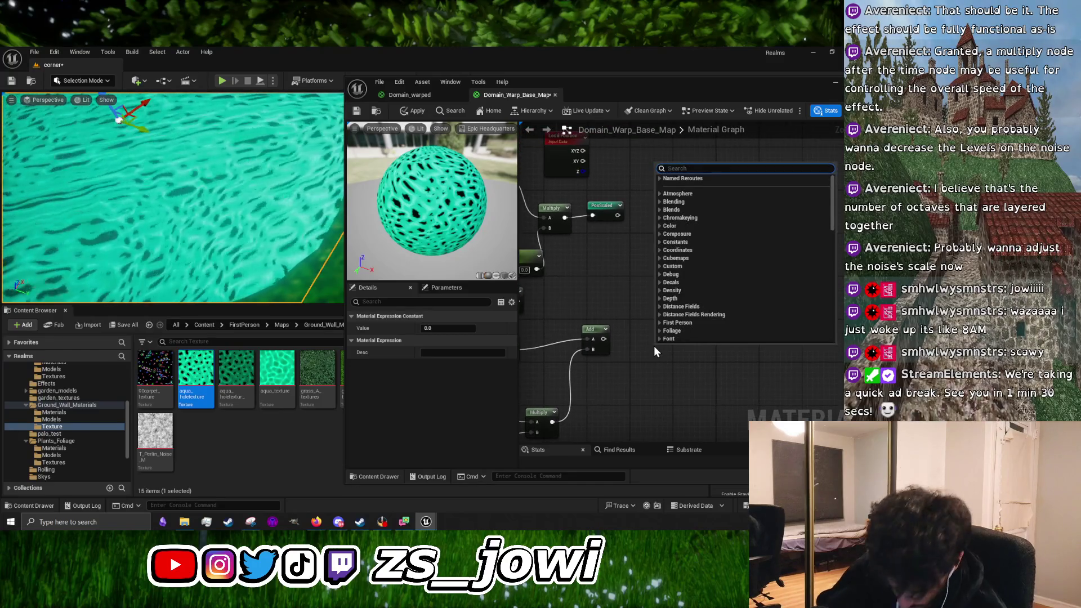
pyautogui.write('z mo')
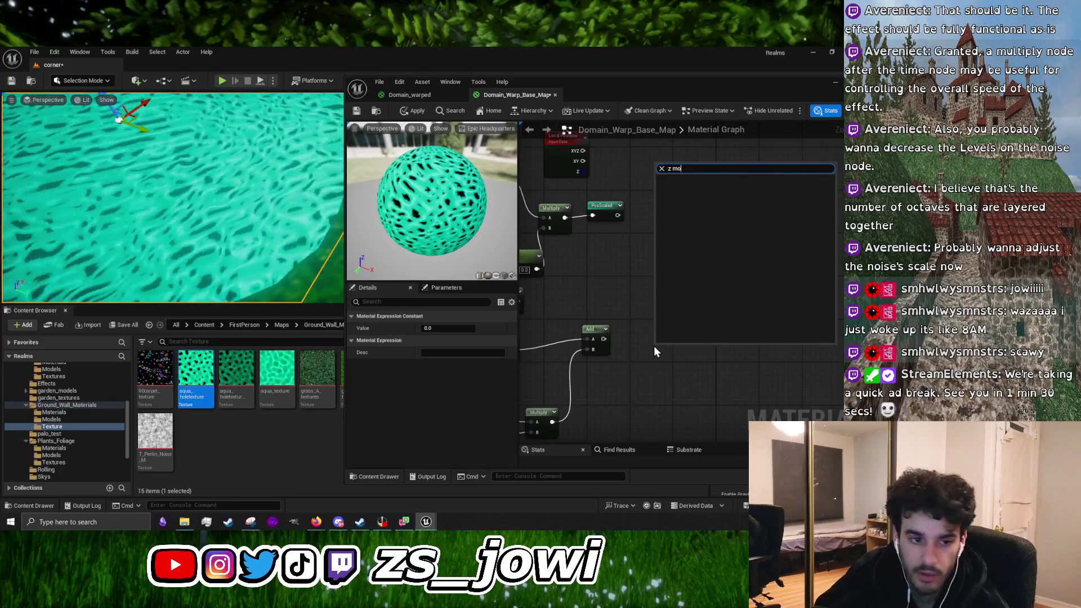
pyautogui.click(654, 366)
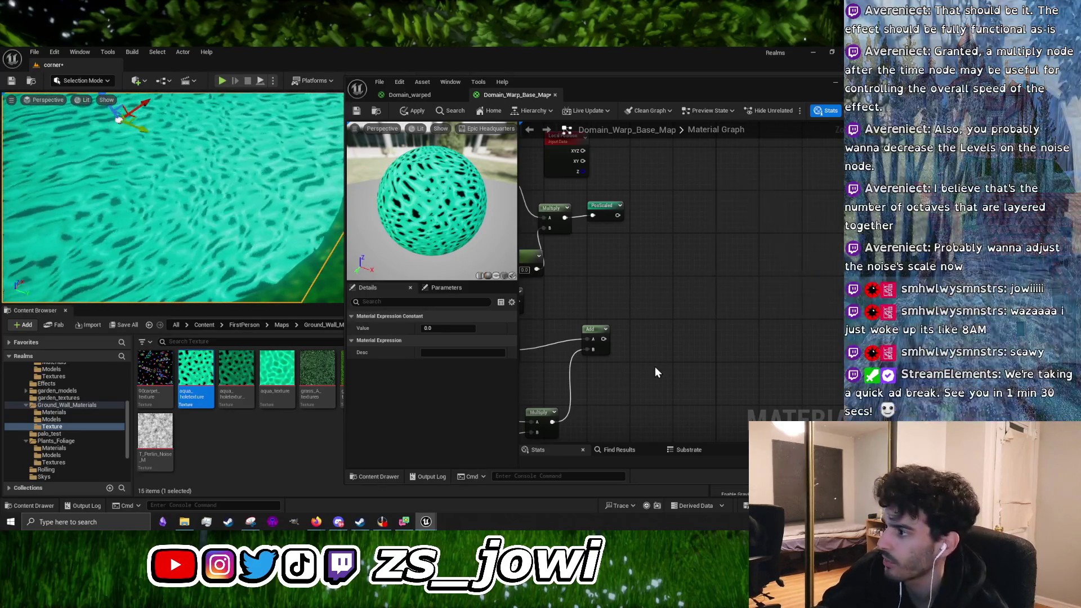
pyautogui.rightClick(662, 315)
pyautogui.write('append')
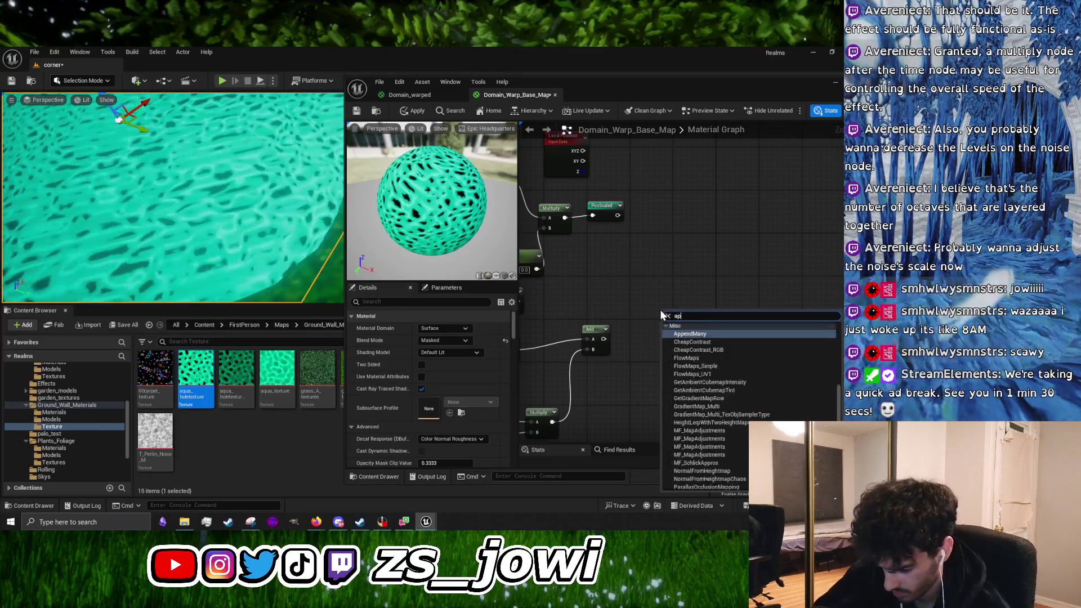
pyautogui.click(692, 335)
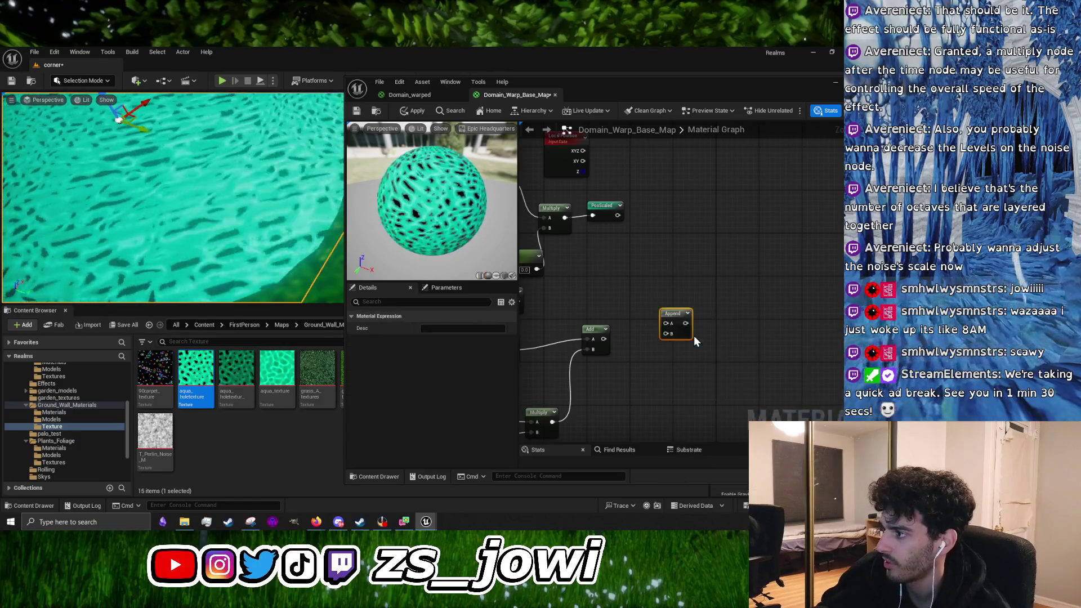
pyautogui.moveTo(584, 307)
pyautogui.mouseDown()
pyautogui.moveTo(656, 337)
pyautogui.moveTo(739, 336)
pyautogui.mouseUp()
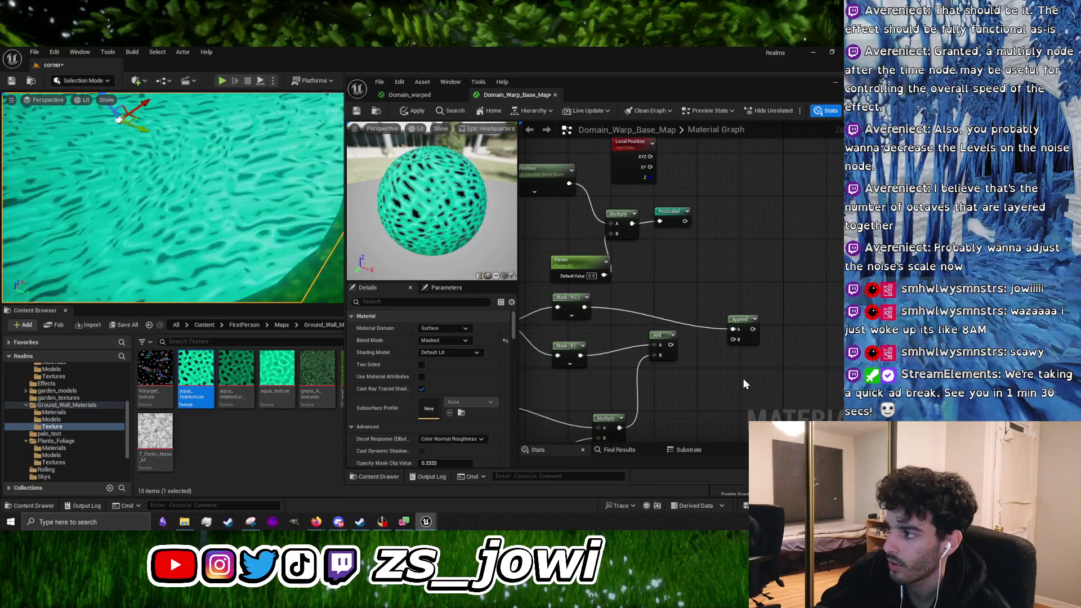
pyautogui.click(678, 315)
pyautogui.click(730, 343)
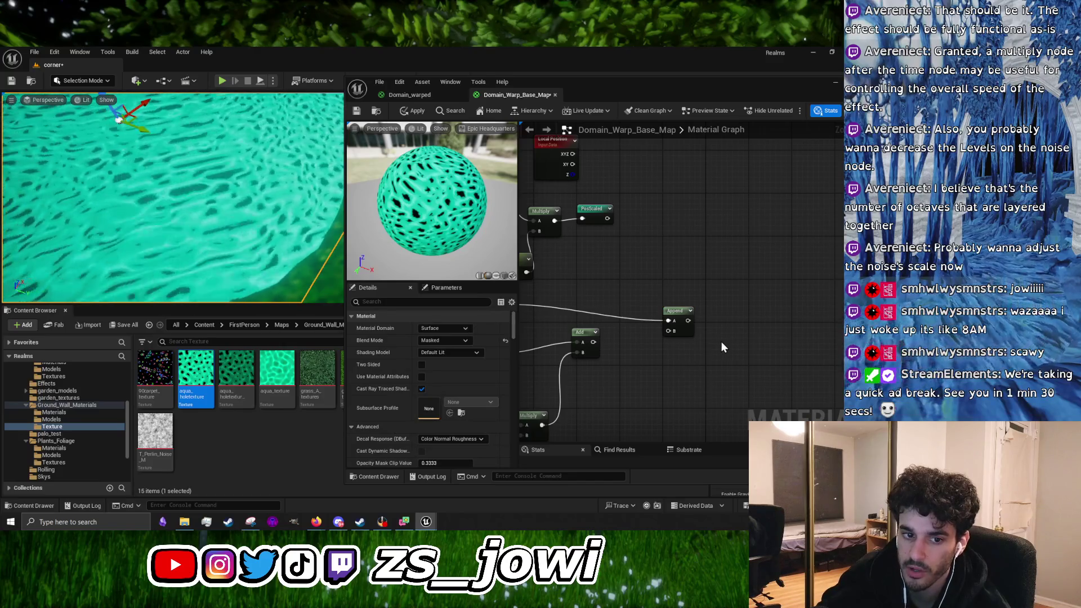
pyautogui.moveTo(720, 343); pyautogui.dragTo(606, 336)
# Add a texture-based Noise node and a Subtract node, wiring the noise into Subtract
pyautogui.rightClick(654, 327)
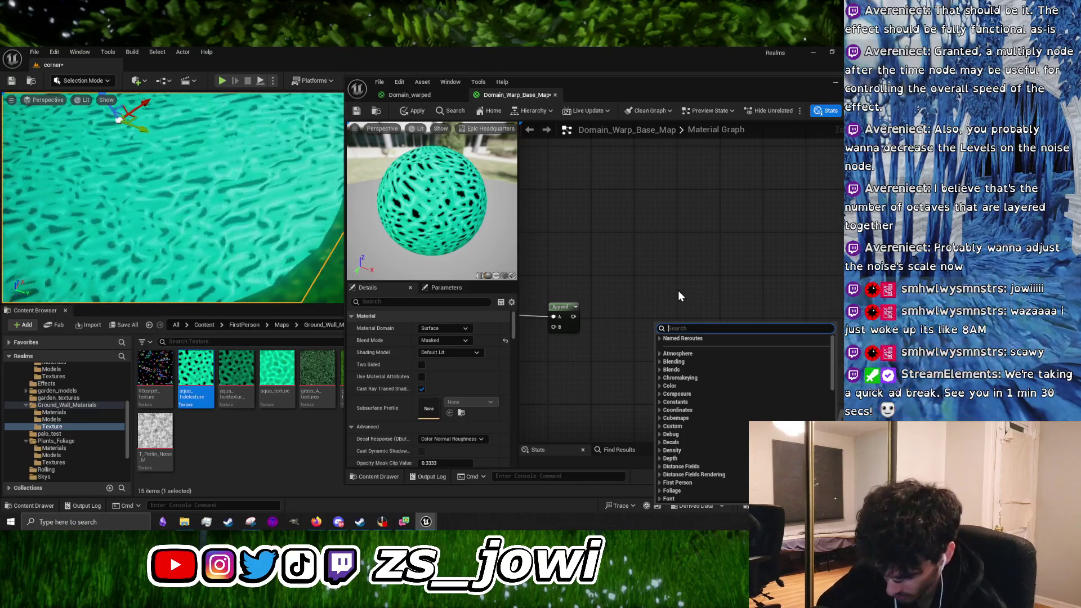
pyautogui.write('noise')
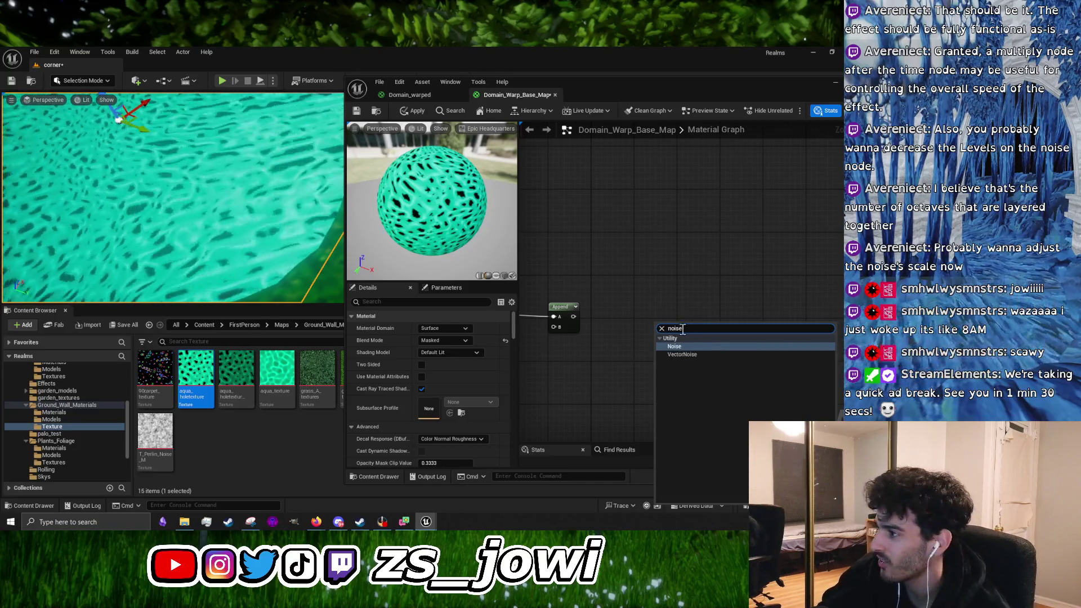
pyautogui.click(682, 347)
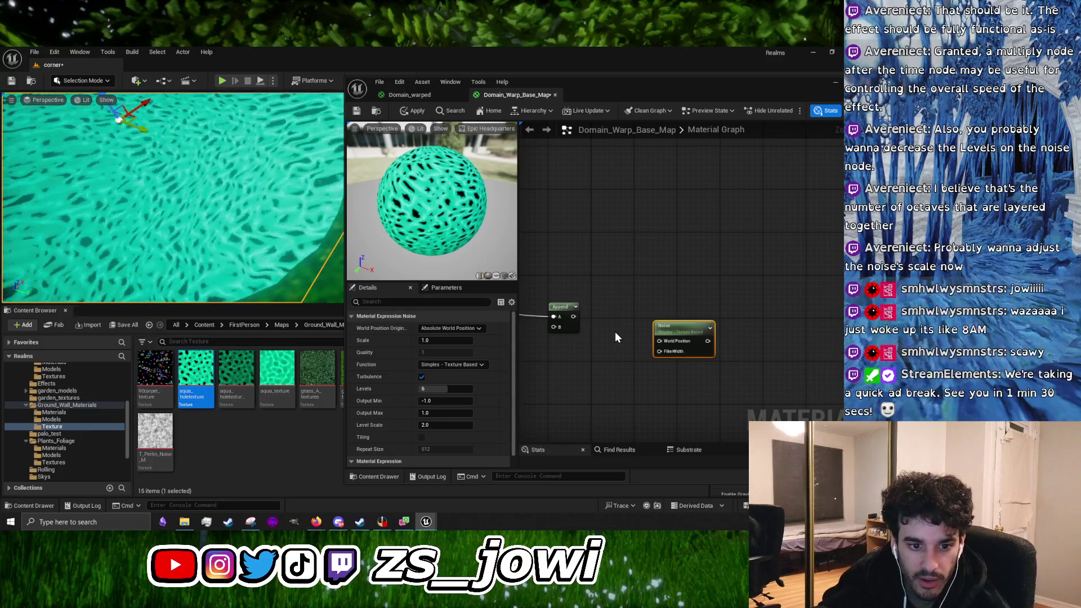
pyautogui.rightClick(788, 332)
pyautogui.write('subtract')
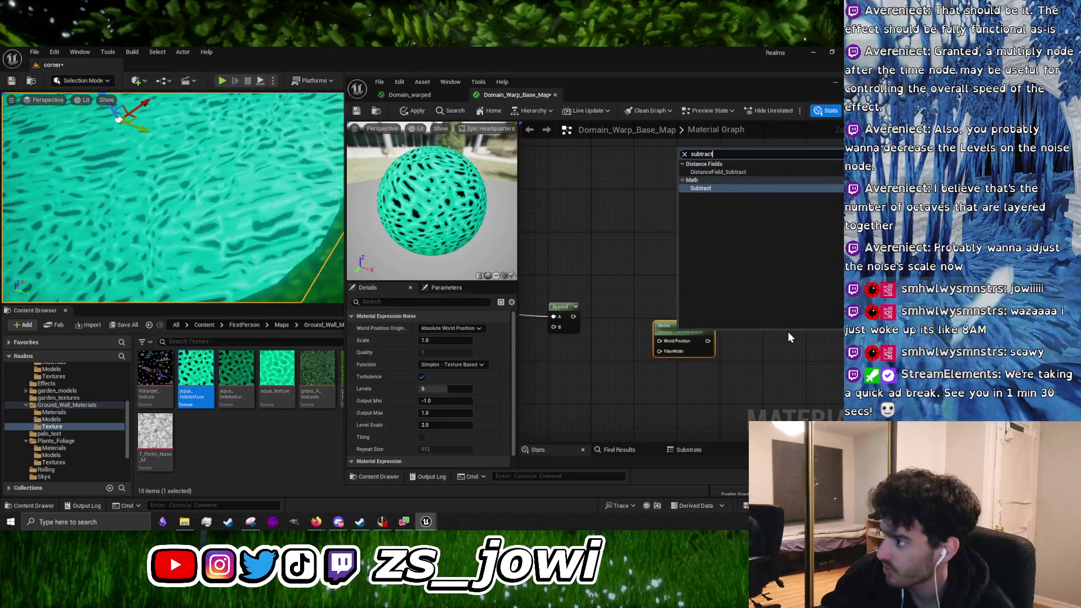
pyautogui.click(698, 188)
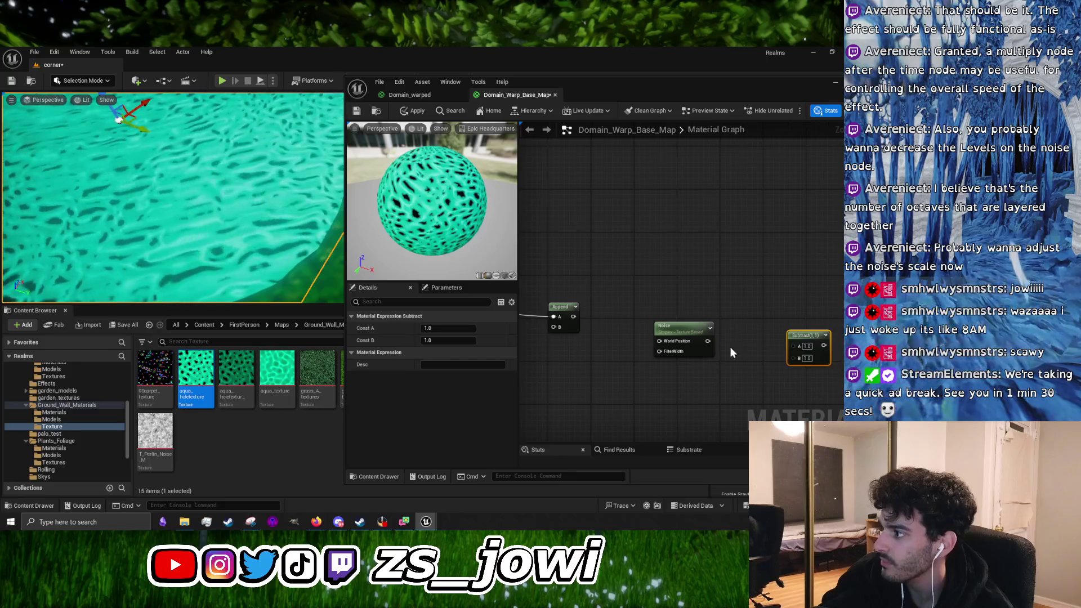
pyautogui.moveTo(708, 340)
pyautogui.mouseDown()
pyautogui.moveTo(792, 345)
pyautogui.moveTo(658, 315)
pyautogui.mouseUp()
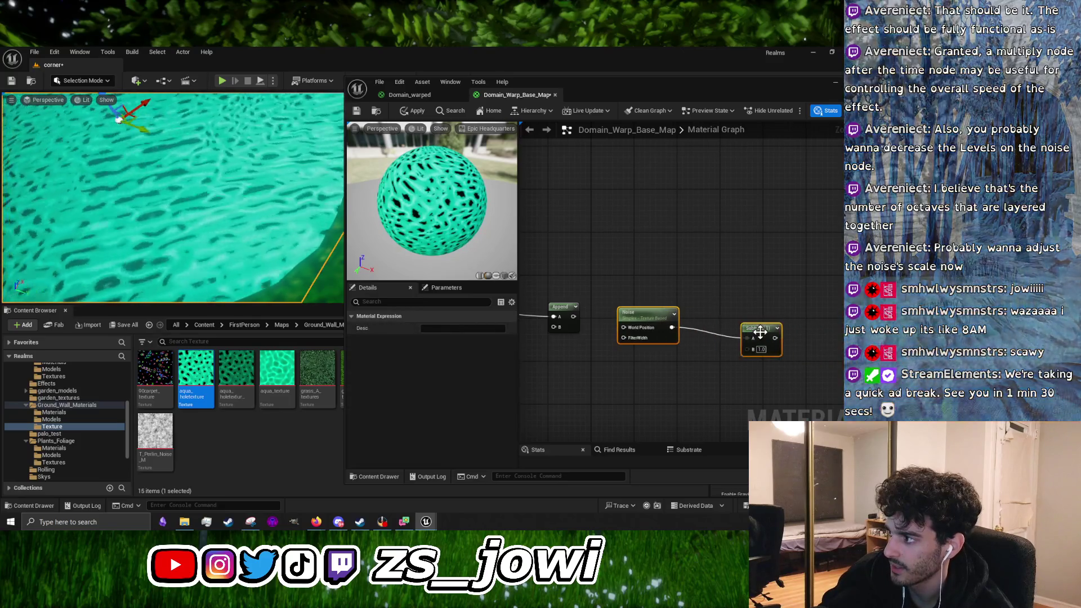
pyautogui.moveTo(748, 318)
pyautogui.mouseDown()
pyautogui.moveTo(781, 326)
pyautogui.moveTo(752, 321)
pyautogui.mouseUp()
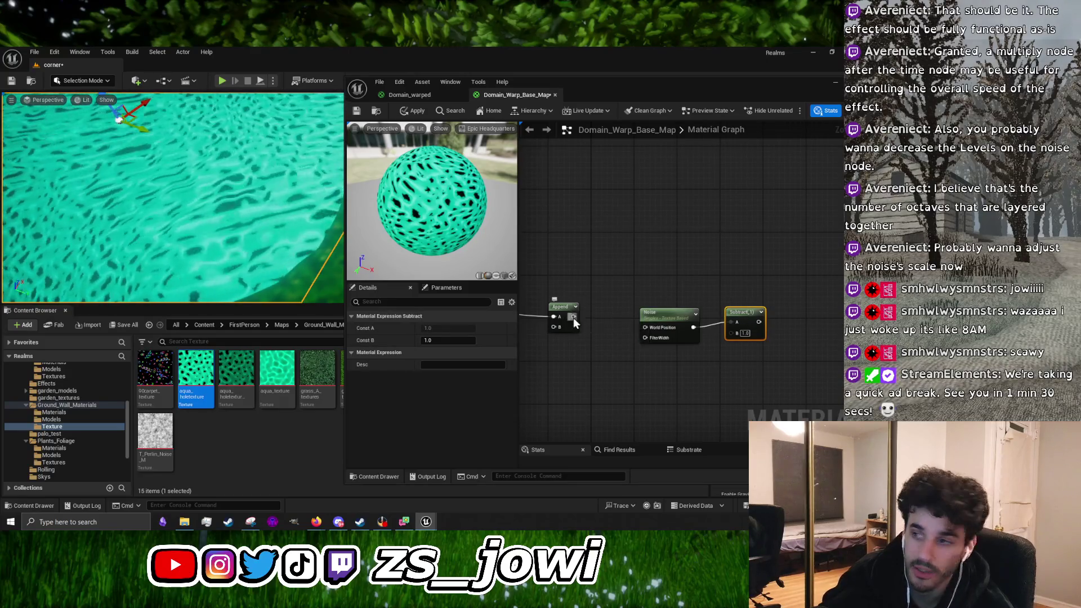
# Connect the Append output to the Noise node's World Position input
pyautogui.moveTo(651, 328); pyautogui.dragTo(677, 317)
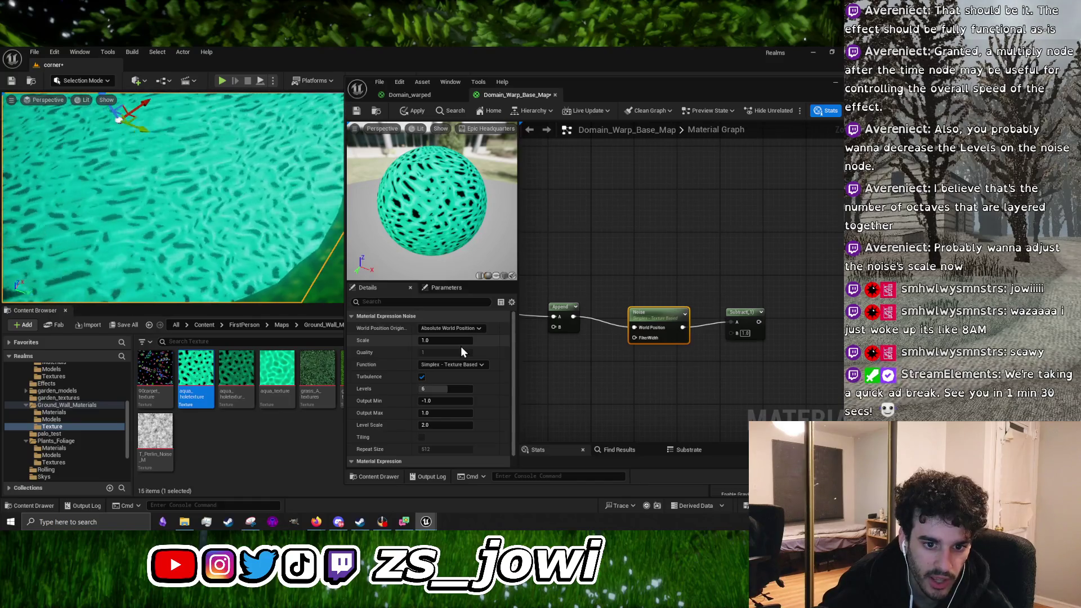
pyautogui.click(702, 390)
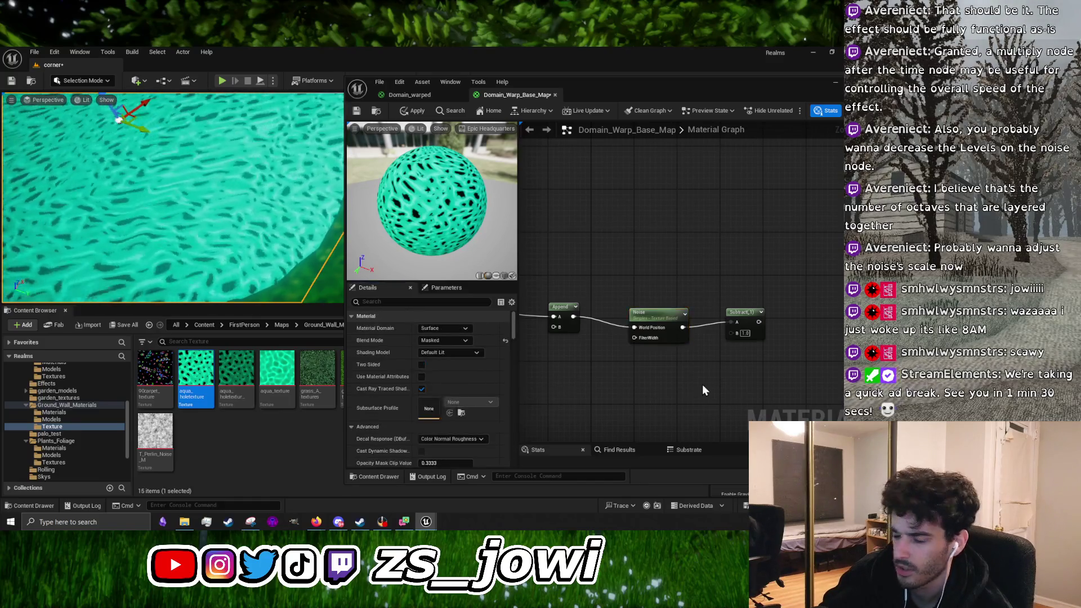
pyautogui.moveTo(702, 390); pyautogui.dragTo(649, 390)
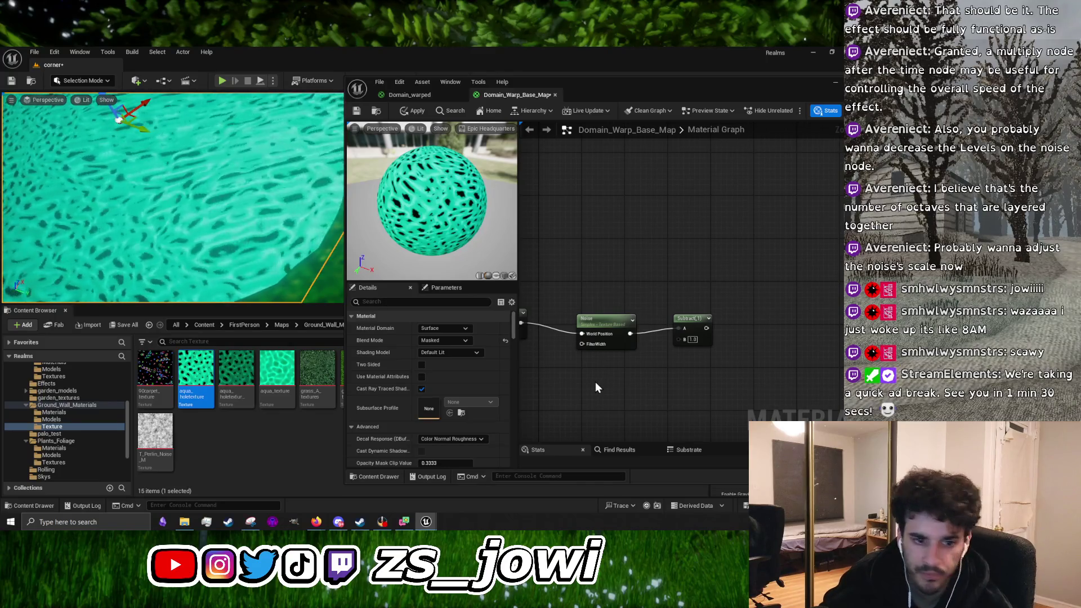
pyautogui.rightClick(635, 390)
pyautogui.write('subtract')
pyautogui.press('Return')
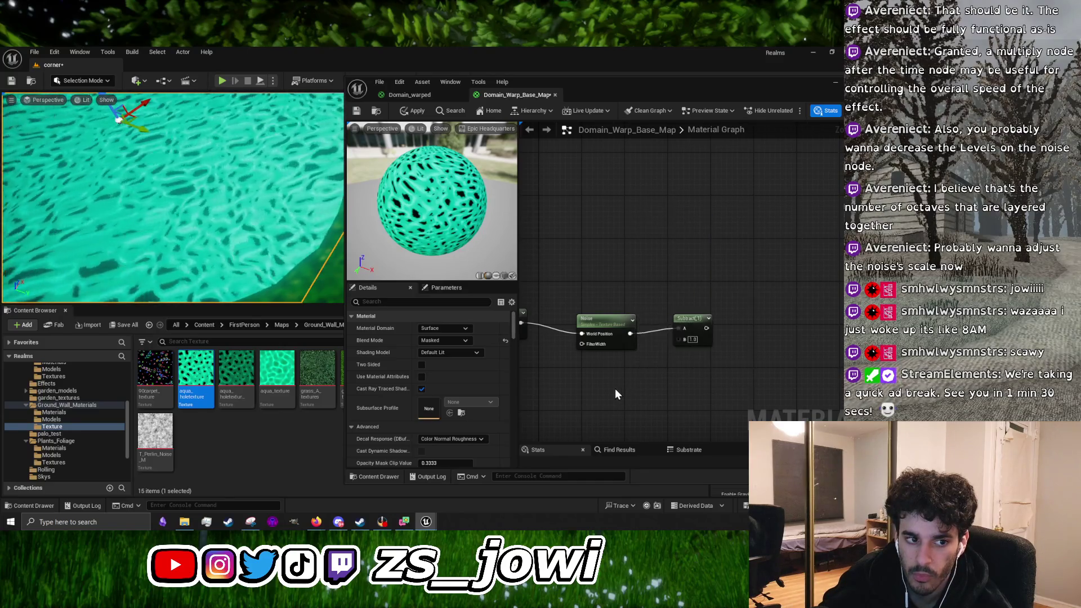
pyautogui.rightClick(676, 389)
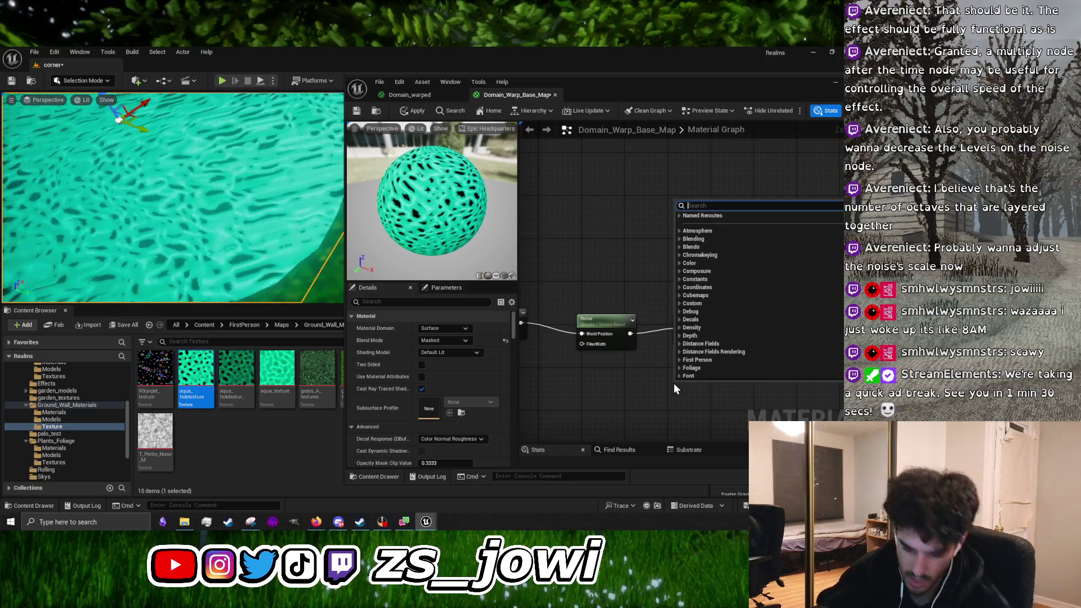
# Add a Named Reroute Declaration called NCenter just right of the Subtract node
pyautogui.write('rerou')
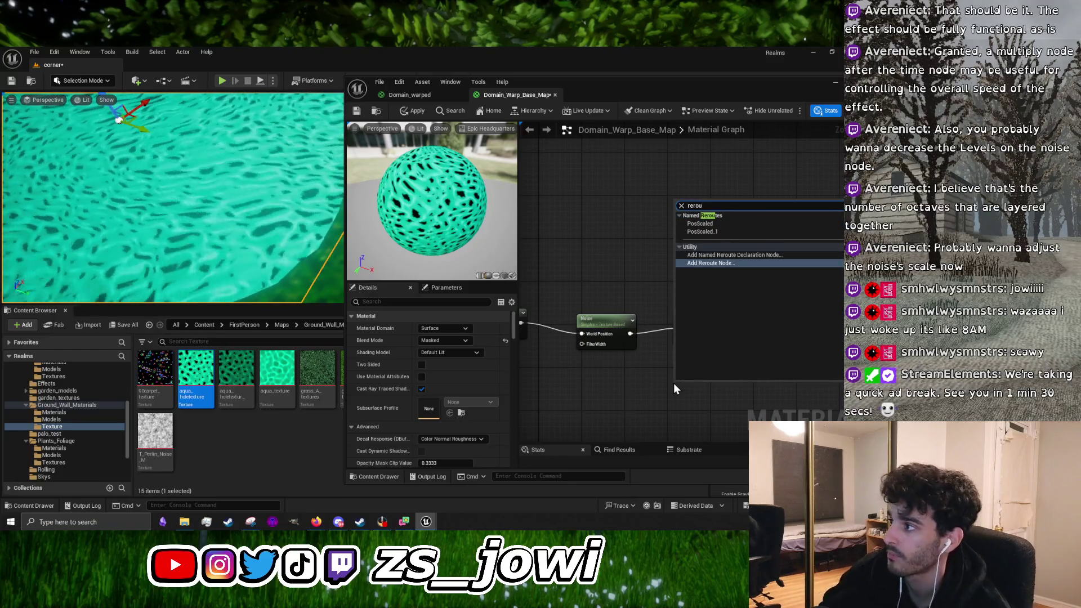
pyautogui.click(737, 256)
pyautogui.write('Center')
pyautogui.press('Return')
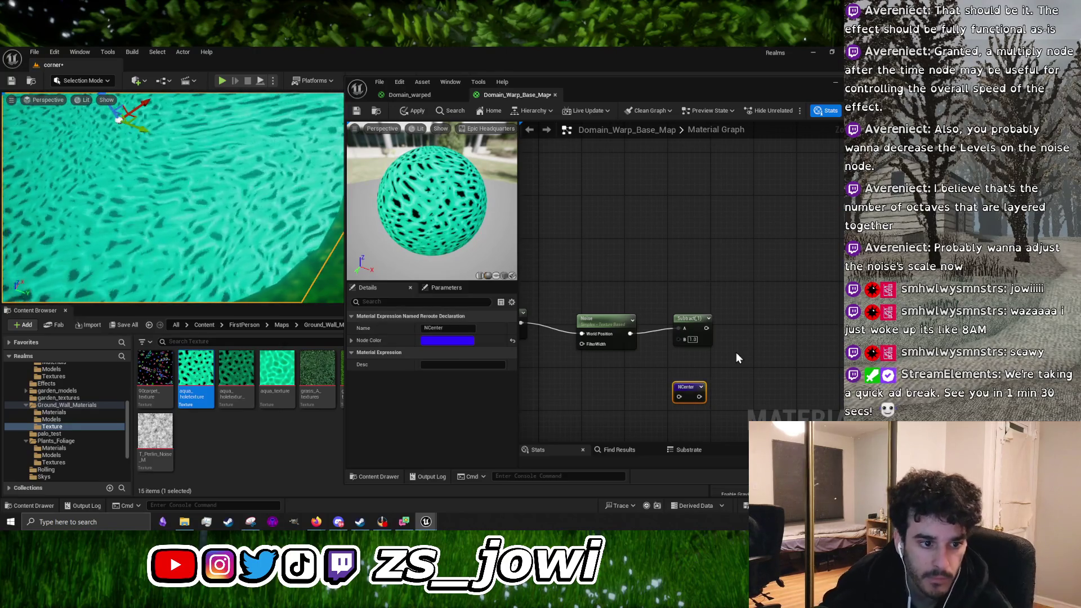
pyautogui.moveTo(685, 389)
pyautogui.mouseDown()
pyautogui.moveTo(726, 327)
pyautogui.moveTo(745, 323)
pyautogui.mouseUp()
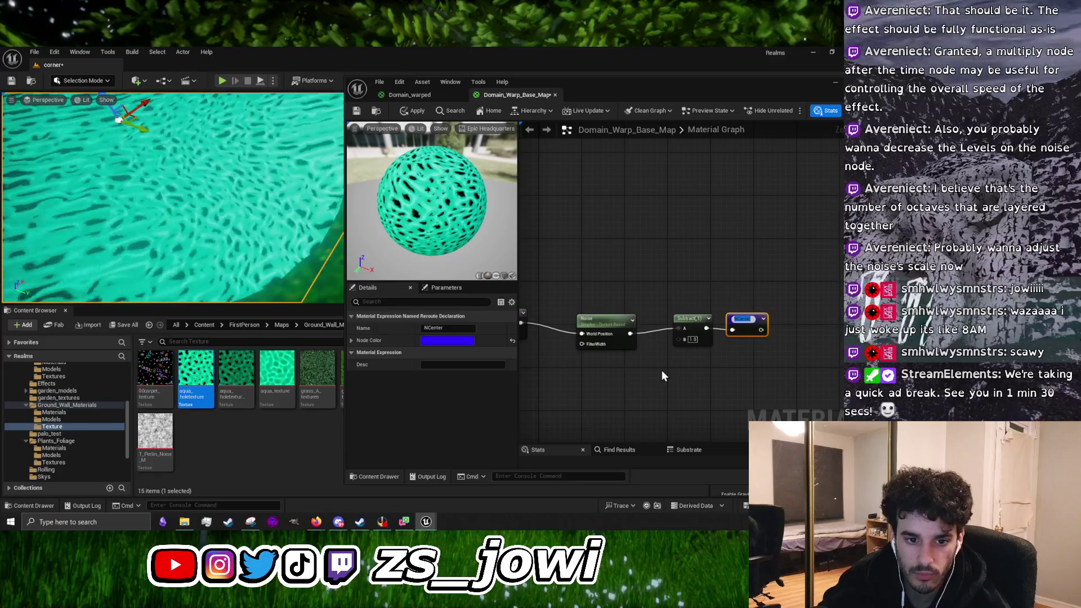
pyautogui.moveTo(661, 369); pyautogui.dragTo(707, 374)
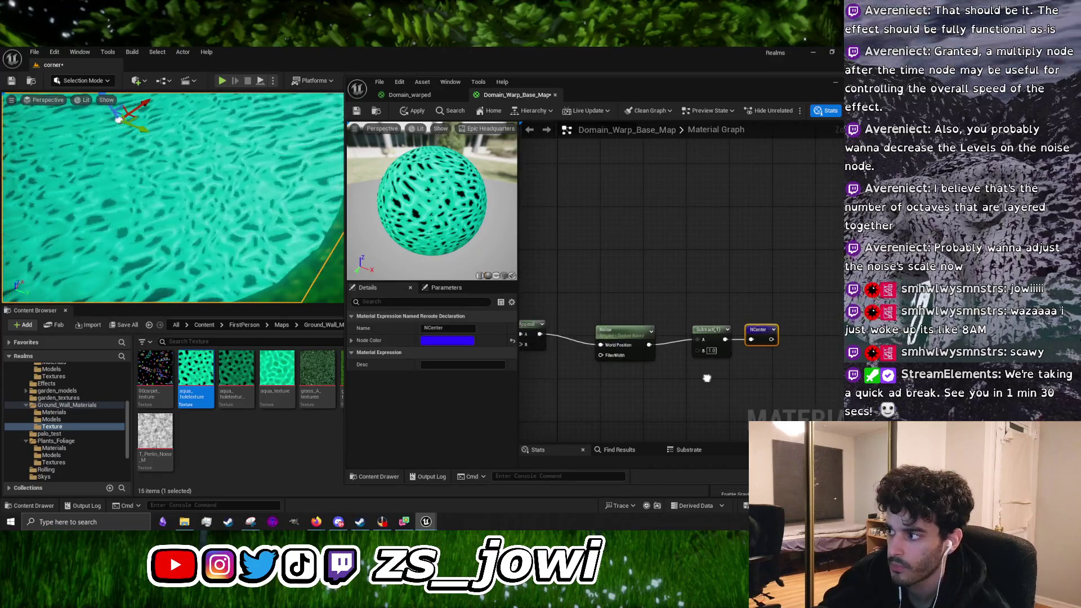
# Add a Multiply node below NCenter with the Subtract output wired into its A input
pyautogui.rightClick(770, 366)
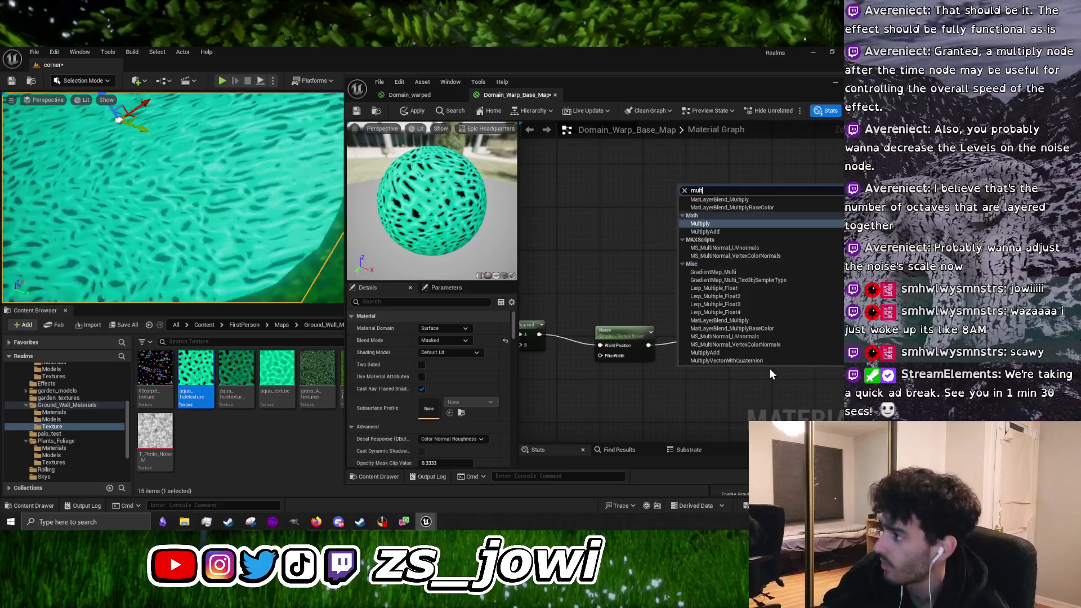
pyautogui.press('Escape')
pyautogui.click(771, 369)
pyautogui.click(765, 332)
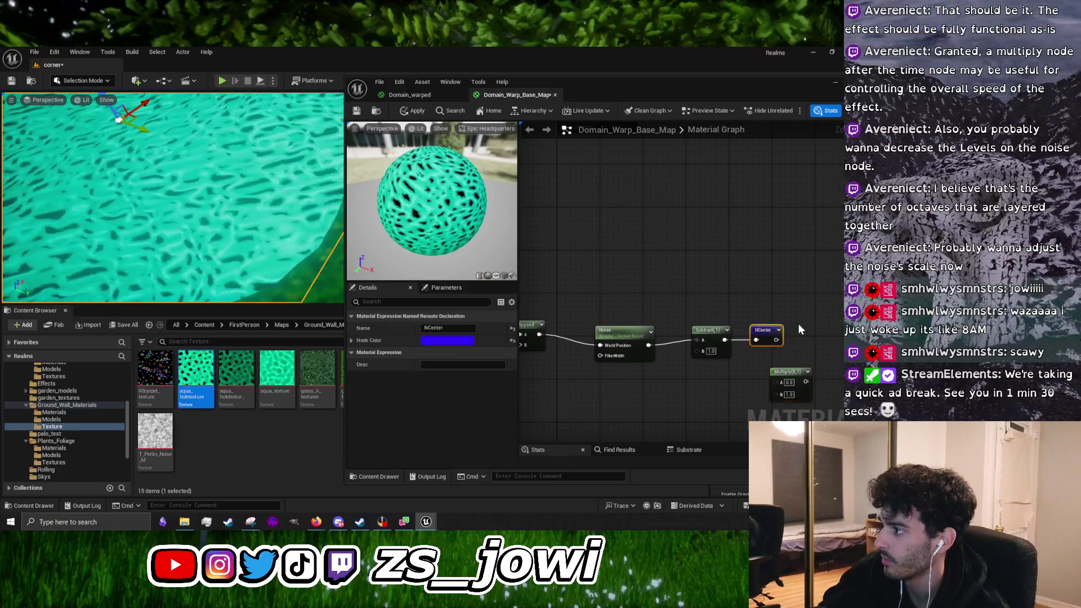
pyautogui.moveTo(714, 336)
pyautogui.mouseDown()
pyautogui.moveTo(698, 341)
pyautogui.moveTo(775, 379)
pyautogui.mouseUp()
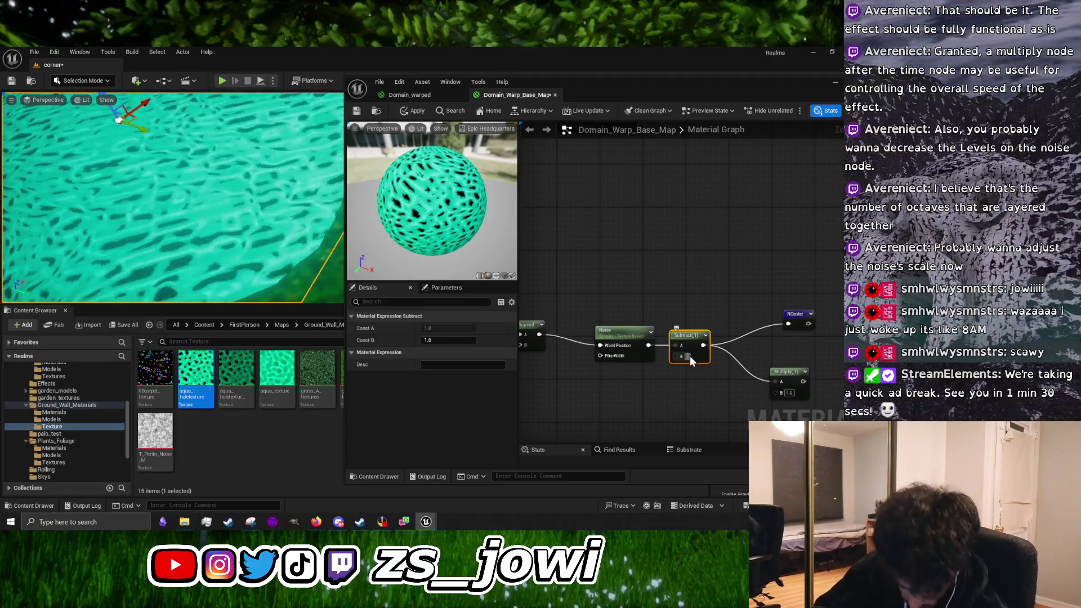
# Set the Subtract node's B to 0.5 and the Multiply node's B to -0.175
pyautogui.click(689, 356)
pyautogui.write('0.5')
pyautogui.press('Return')
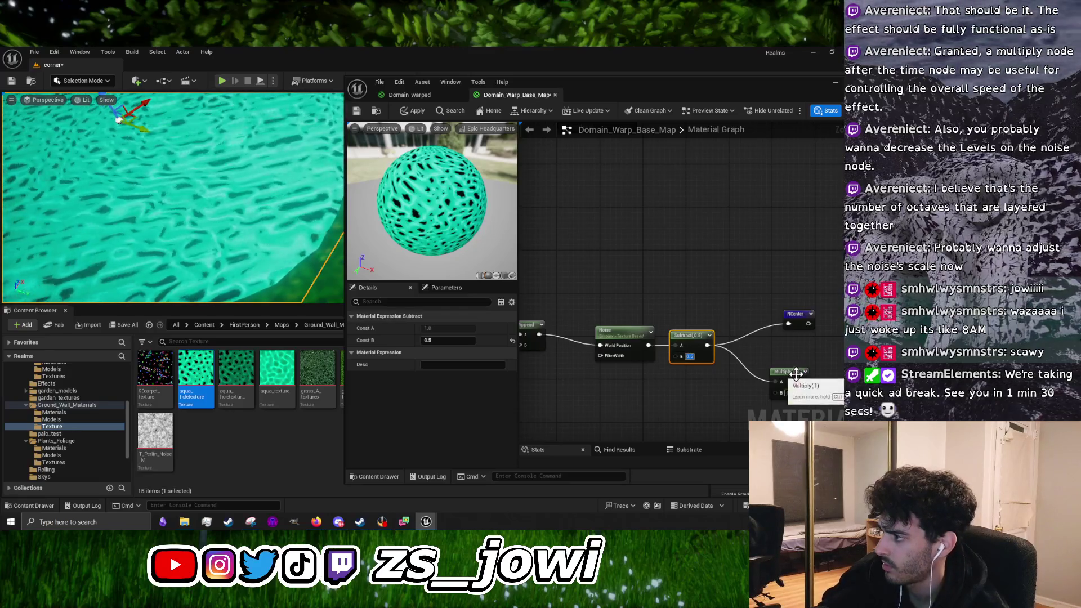
pyautogui.moveTo(799, 374); pyautogui.dragTo(784, 347)
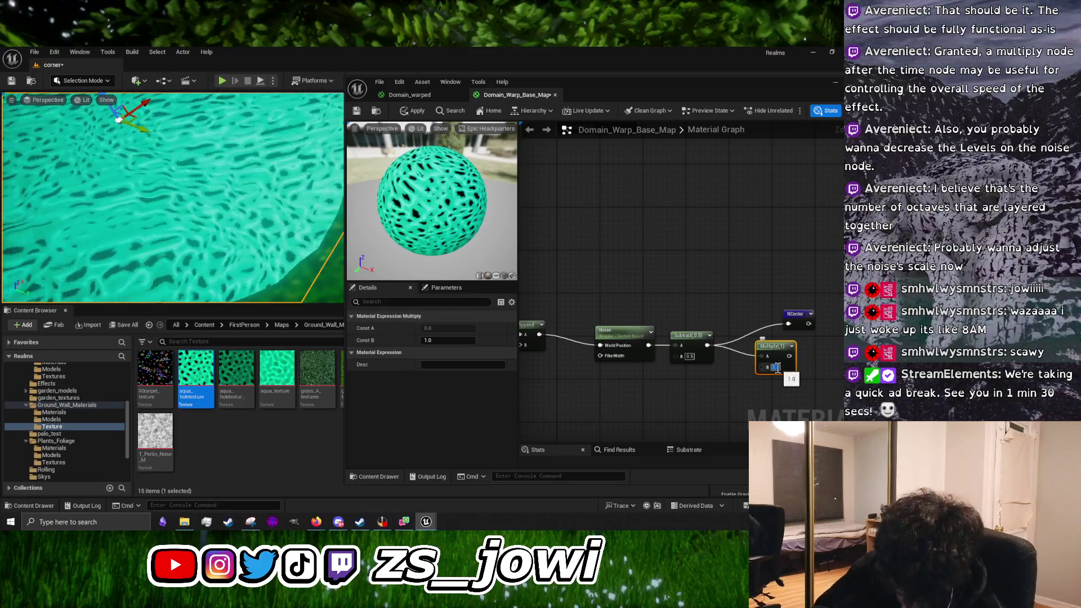
pyautogui.click(776, 367)
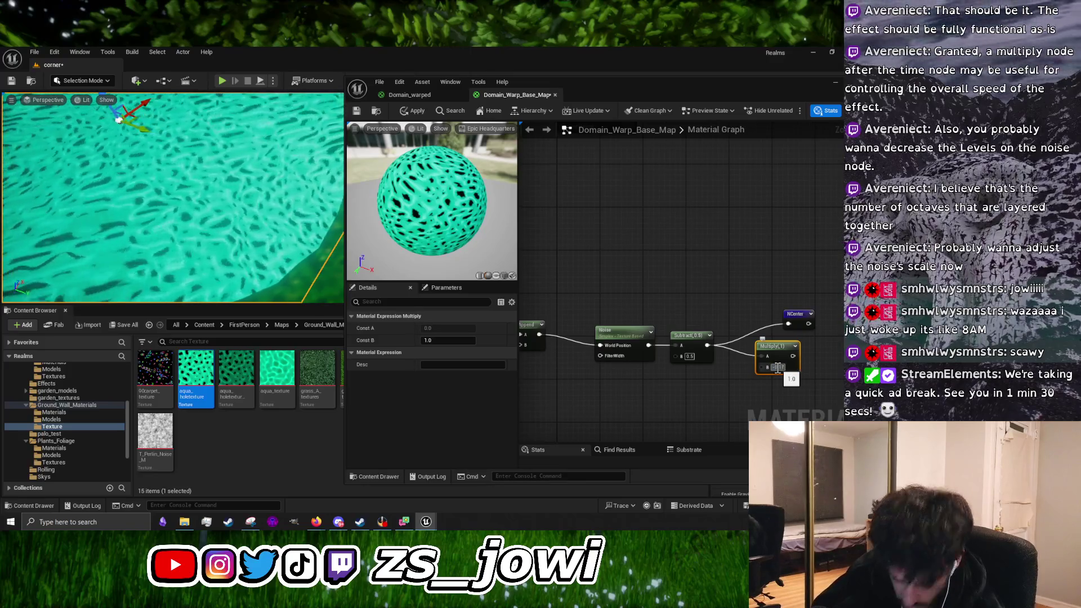
pyautogui.press('Return')
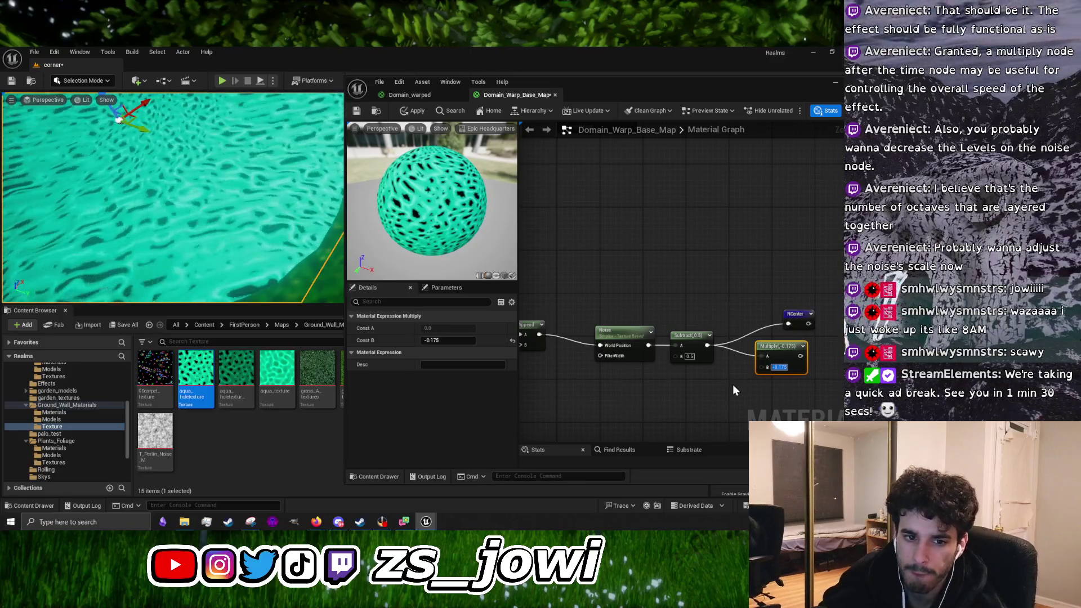
pyautogui.moveTo(709, 399); pyautogui.dragTo(645, 391)
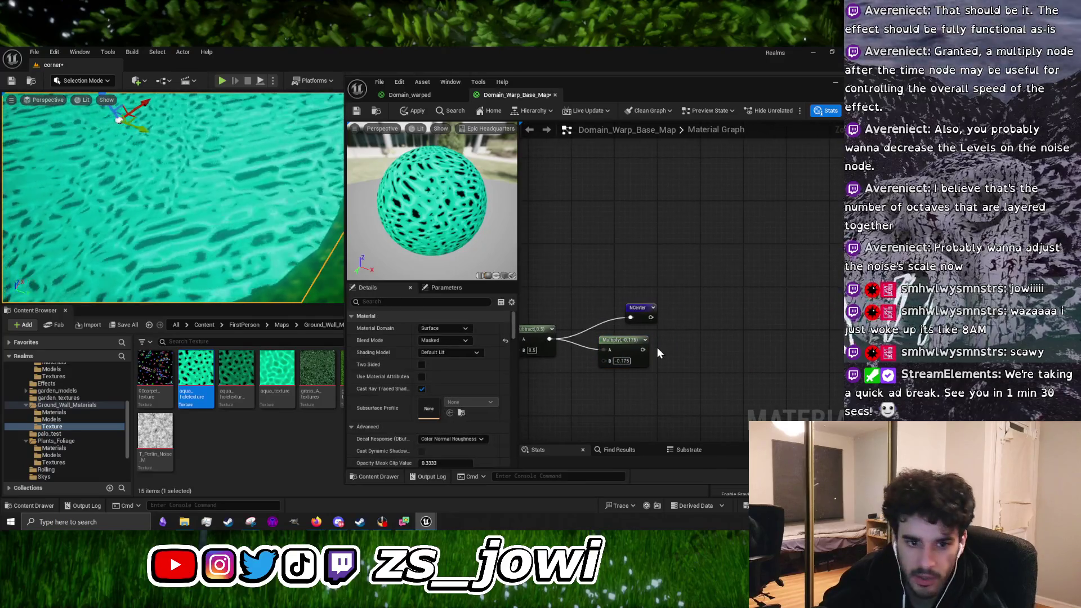
pyautogui.rightClick(679, 375)
# Add an AppendVector node and wire the Multiply output into its inputs
pyautogui.write('append')
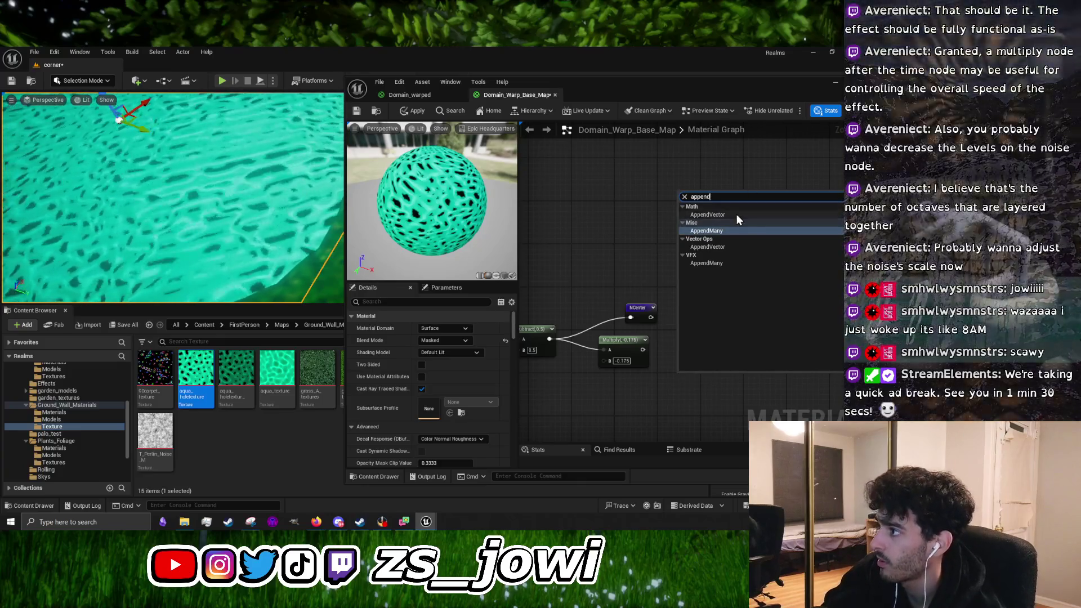
pyautogui.click(735, 214)
pyautogui.moveTo(641, 351); pyautogui.dragTo(677, 387)
pyautogui.moveTo(643, 350); pyautogui.dragTo(683, 397)
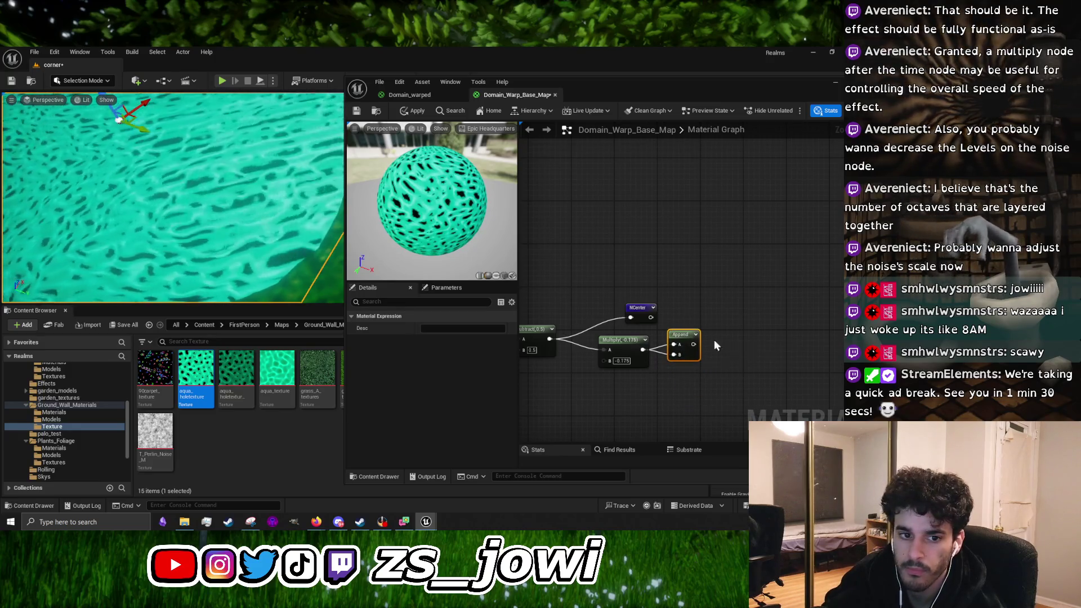
# Delete the NCenter node and move the Subtract, Multiply and Append group up and left
pyautogui.scroll(-2, 704, 335)
pyautogui.click(628, 324)
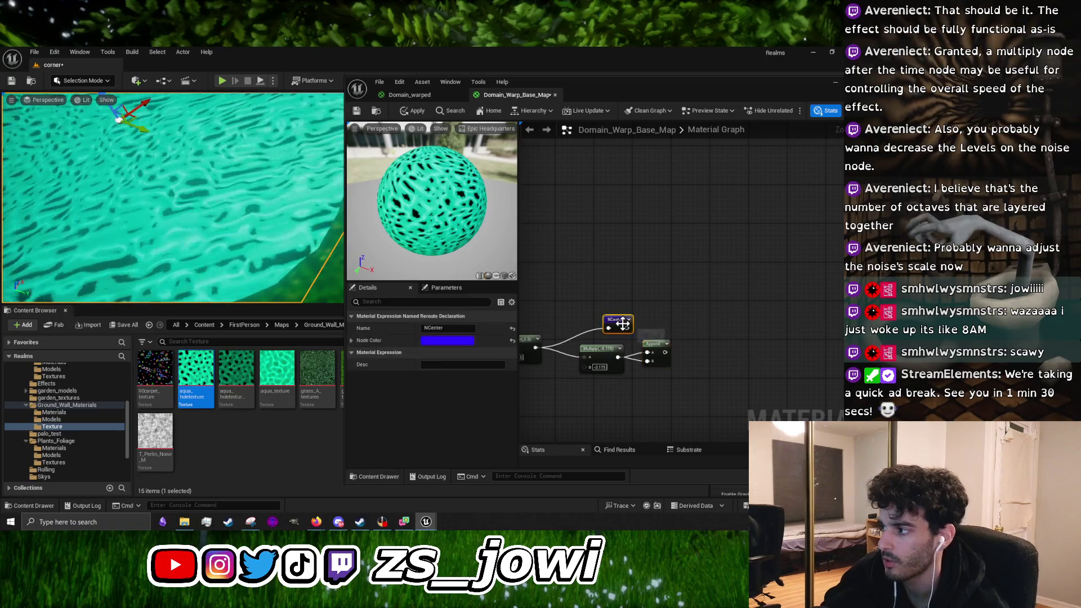
pyautogui.press('Delete')
pyautogui.scroll(-5, 587, 314)
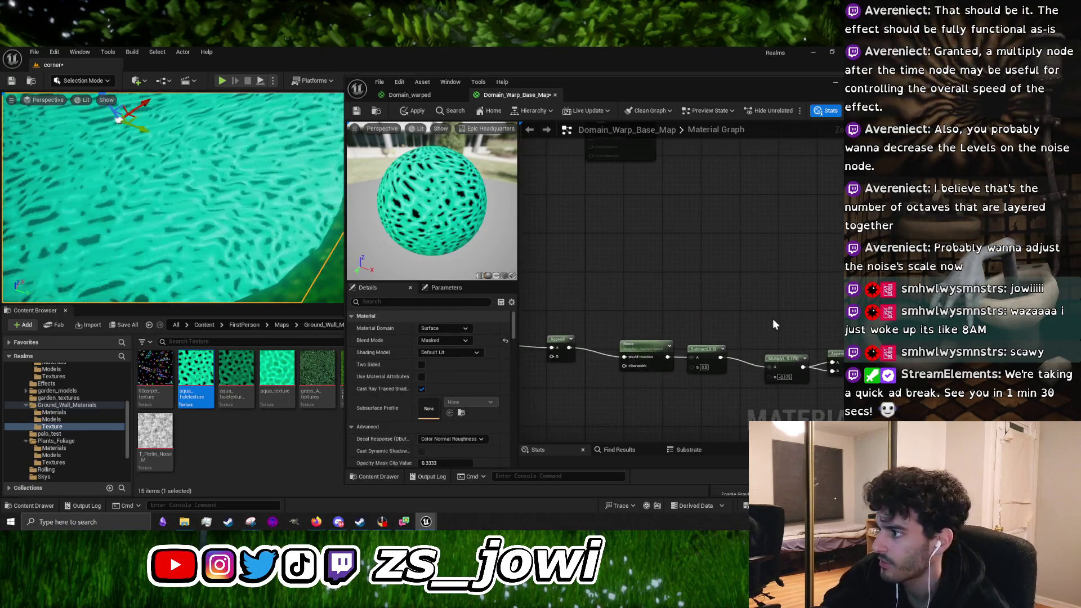
pyautogui.moveTo(663, 316); pyautogui.dragTo(674, 329)
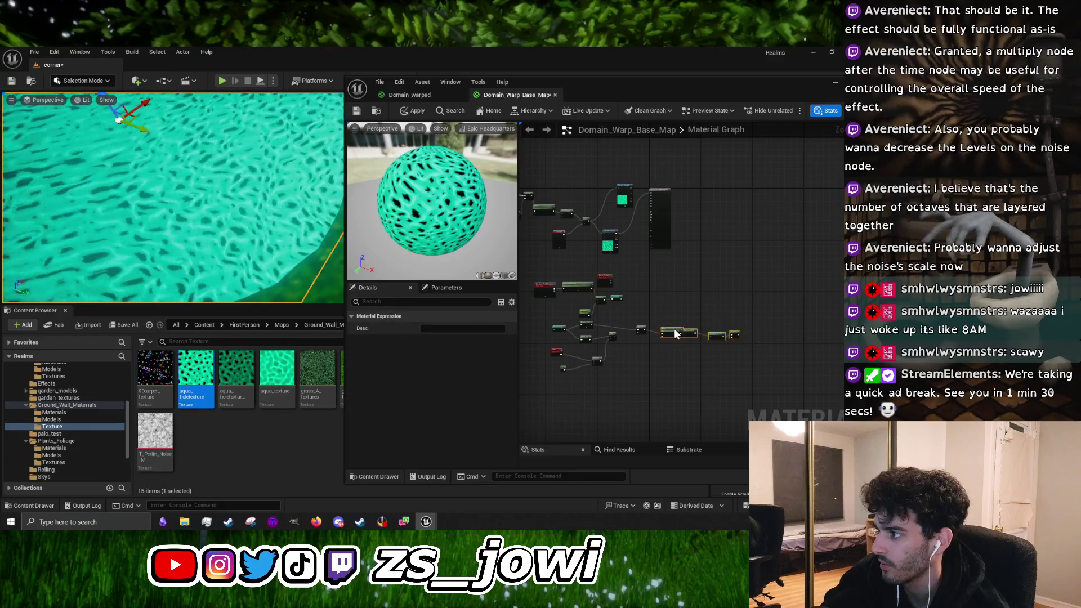
pyautogui.moveTo(755, 360); pyautogui.dragTo(679, 315)
pyautogui.scroll(4, 679, 327)
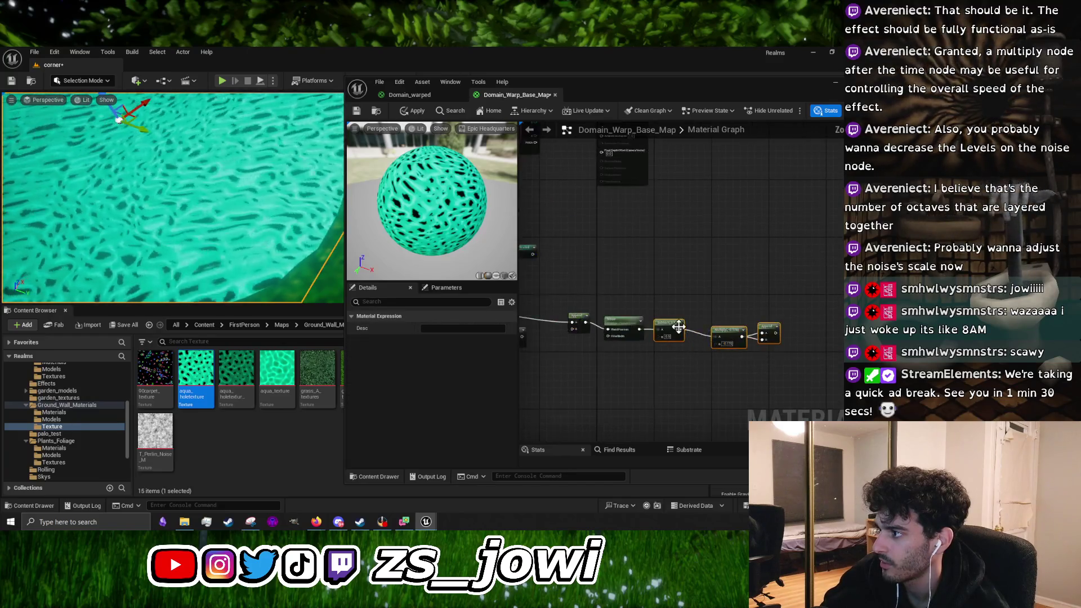
pyautogui.moveTo(782, 357)
pyautogui.mouseDown()
pyautogui.moveTo(738, 312)
pyautogui.moveTo(715, 318)
pyautogui.mouseUp()
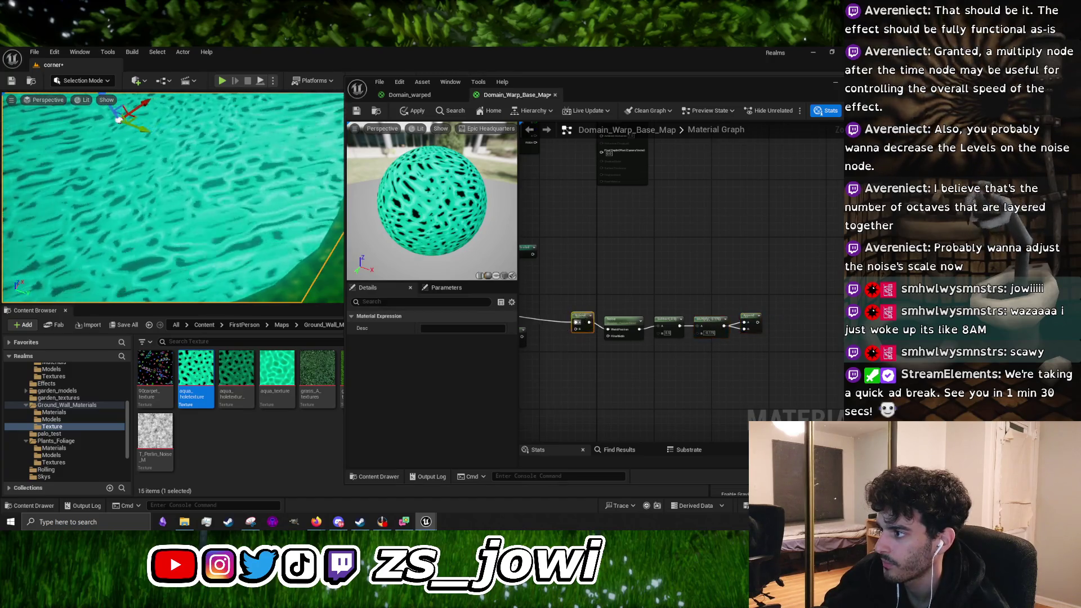
# Shift the lower mask and Add node group right and nudge the Append node into place
pyautogui.scroll(-2, 560, 323)
pyautogui.moveTo(542, 313); pyautogui.dragTo(702, 433)
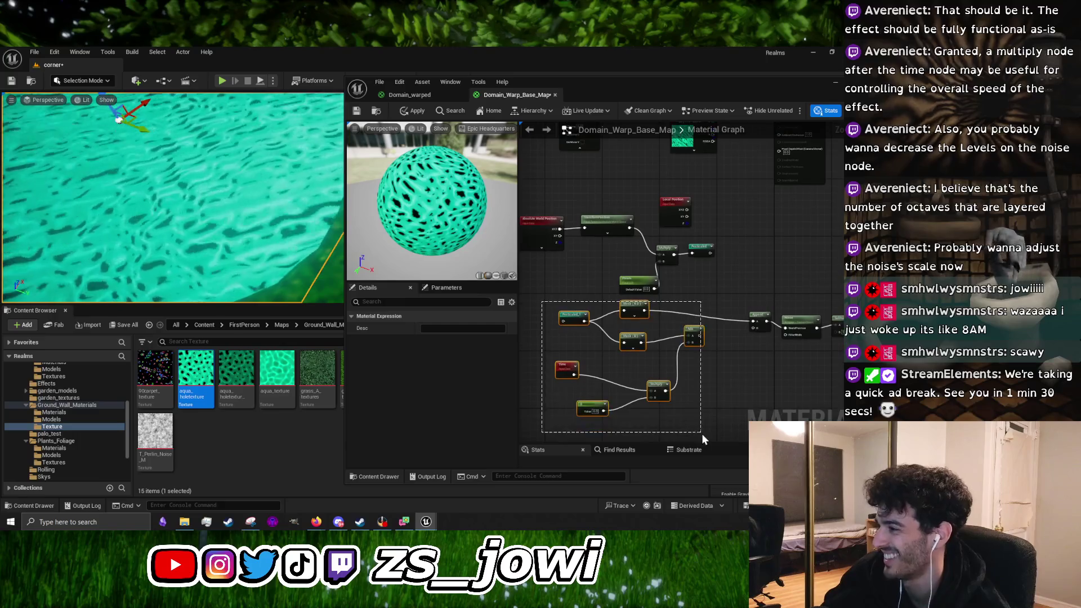
pyautogui.moveTo(694, 335)
pyautogui.mouseDown()
pyautogui.moveTo(780, 350)
pyautogui.moveTo(761, 348)
pyautogui.mouseUp()
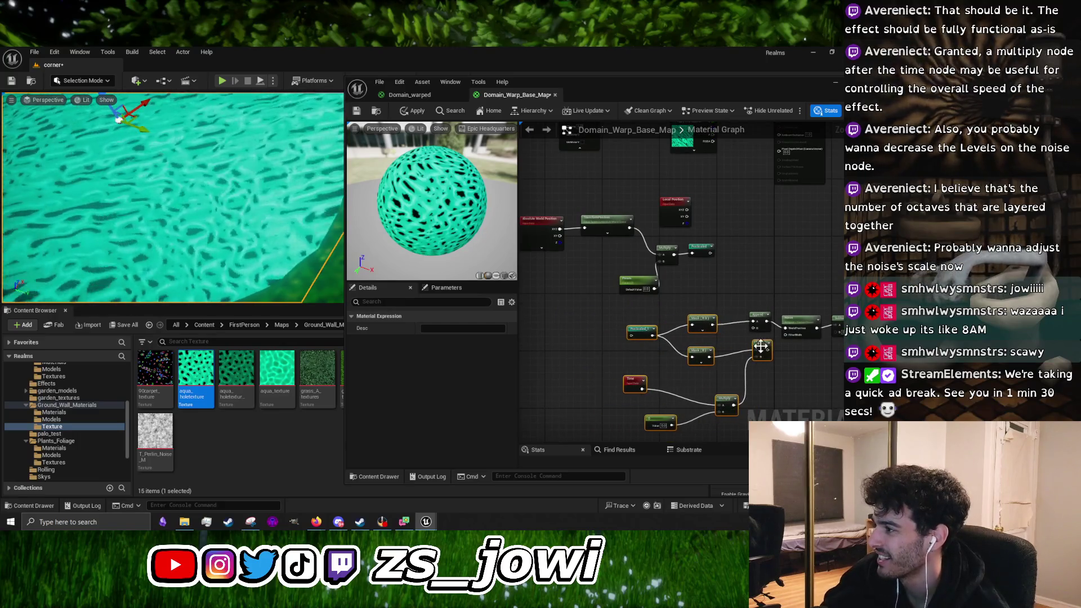
pyautogui.click(714, 335)
pyautogui.click(701, 350)
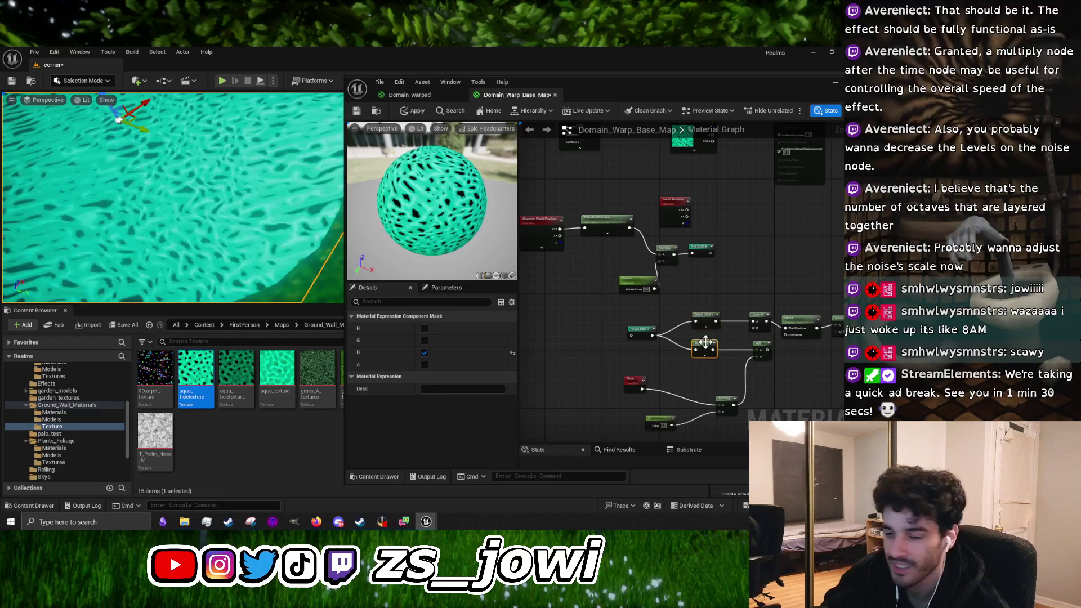
pyautogui.moveTo(843, 366); pyautogui.dragTo(616, 320)
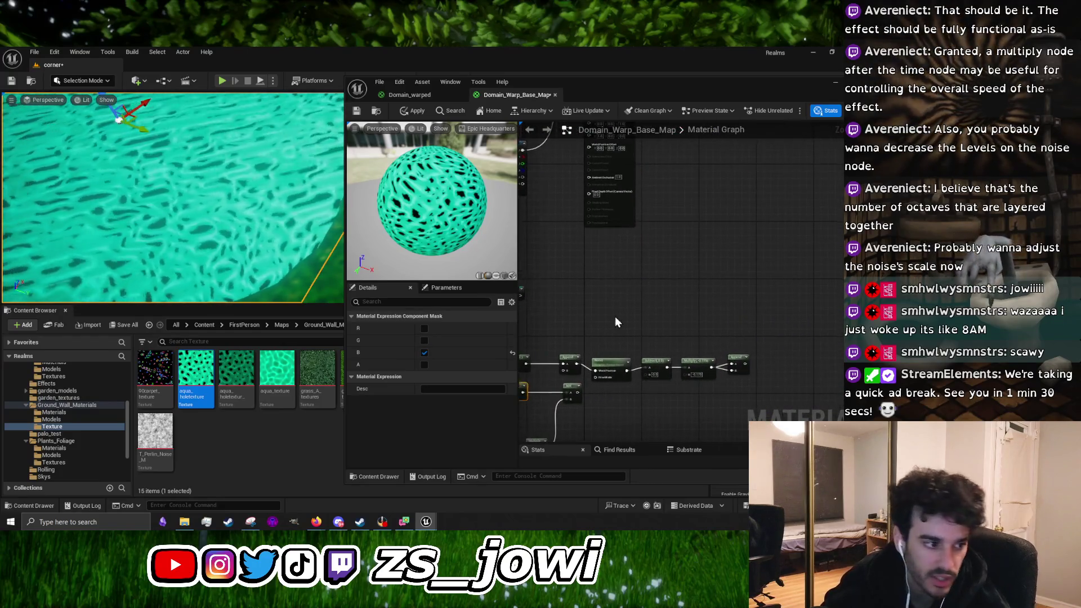
pyautogui.moveTo(792, 336); pyautogui.dragTo(735, 331)
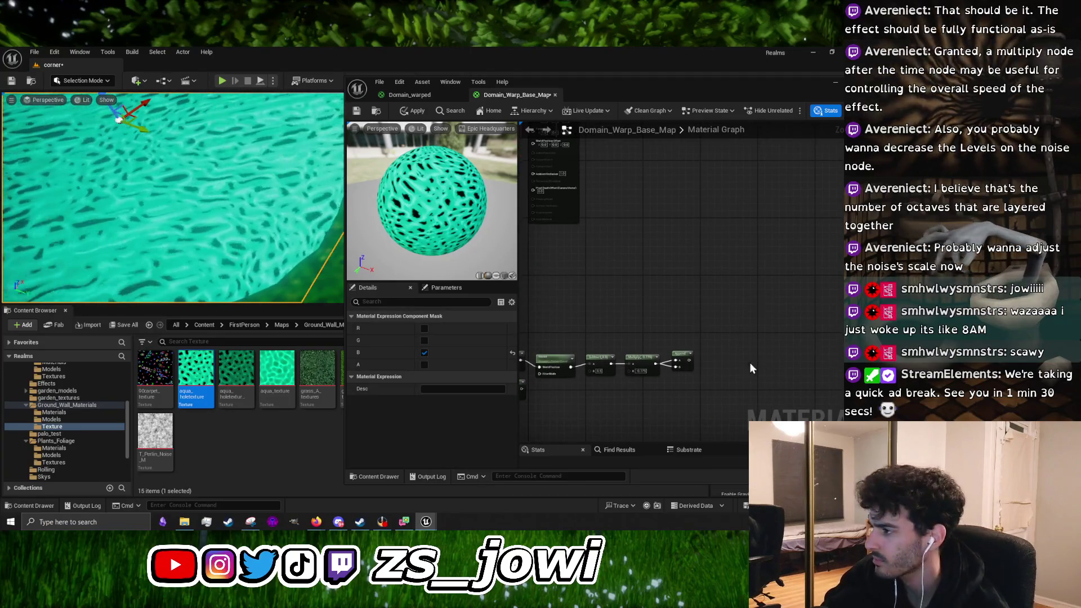
pyautogui.click(727, 363)
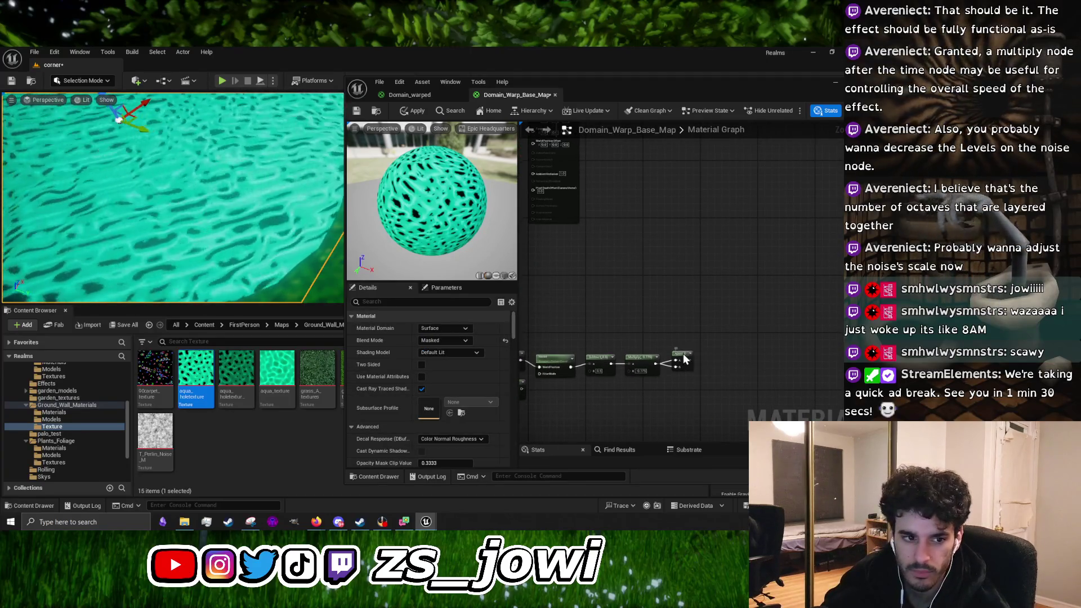
pyautogui.moveTo(684, 354); pyautogui.dragTo(685, 358)
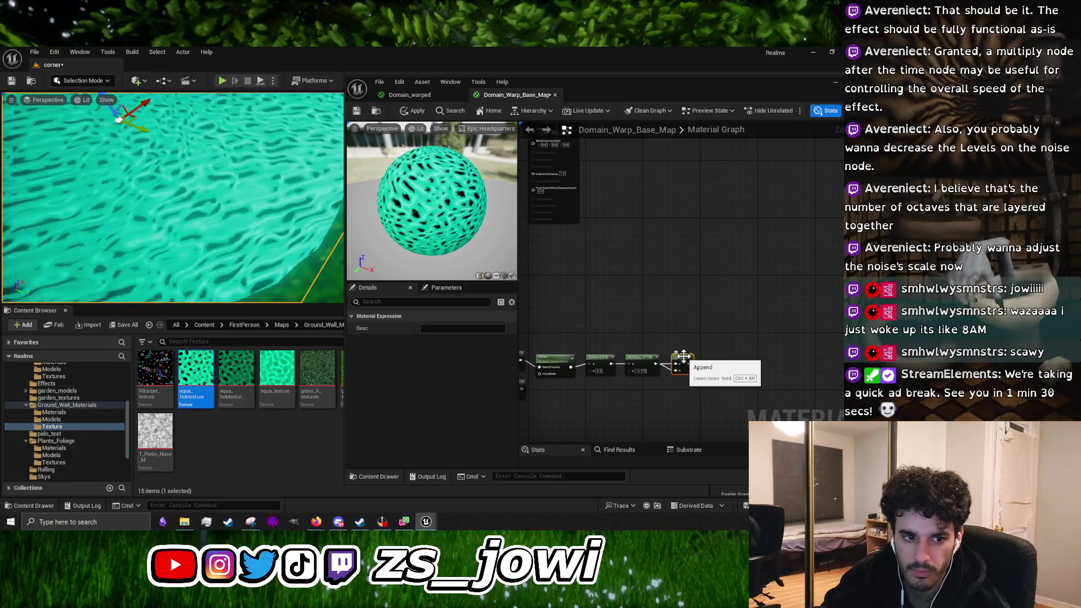
pyautogui.moveTo(623, 308)
pyautogui.mouseDown()
pyautogui.moveTo(749, 332)
pyautogui.moveTo(765, 346)
pyautogui.mouseUp()
pyautogui.rightClick(747, 326)
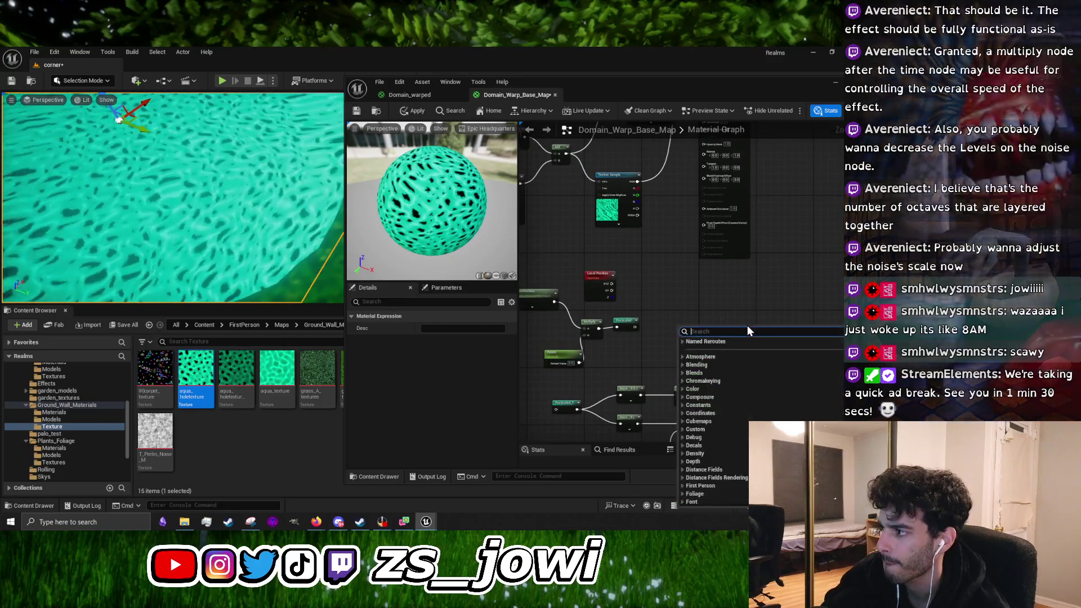
# Place Add, TextureCropping and TextureCoordinate nodes, wiring TexCoord into the Add node's A input
pyautogui.write('add')
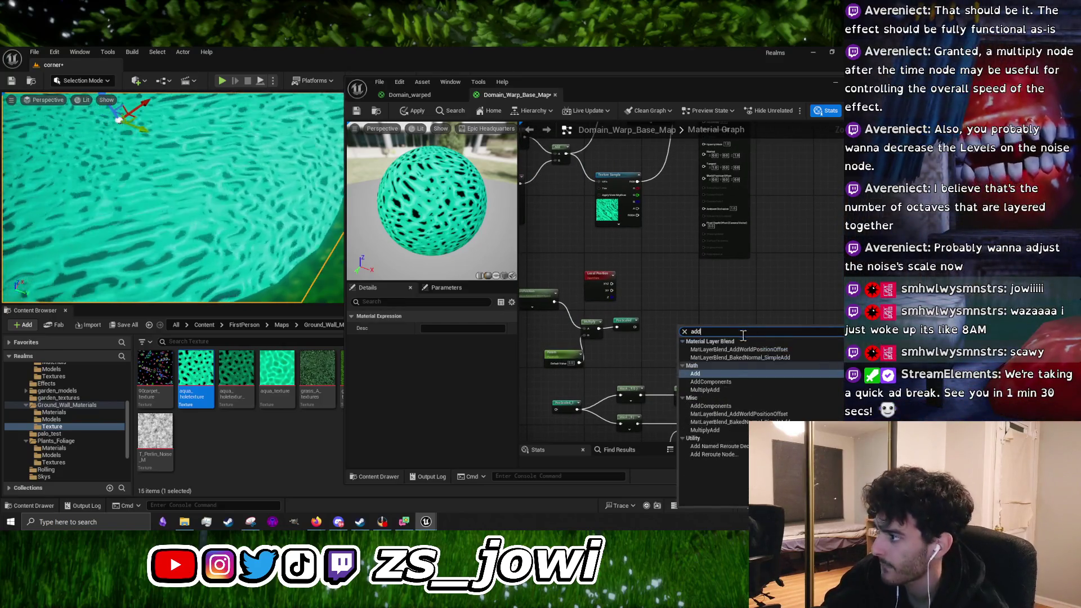
pyautogui.click(719, 370)
pyautogui.click(699, 326)
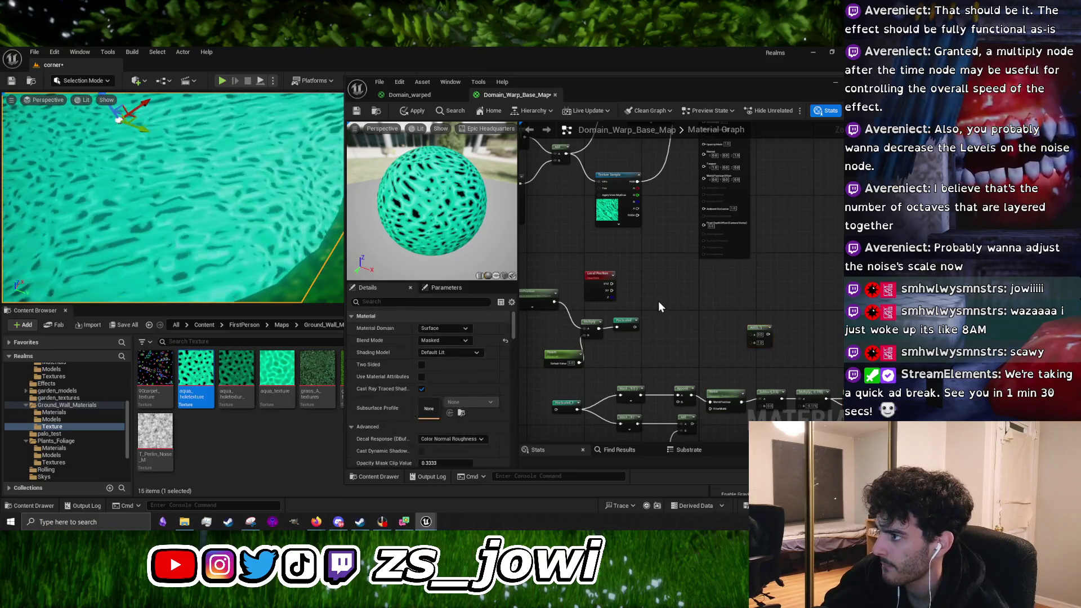
pyautogui.rightClick(682, 308)
pyautogui.write('tex')
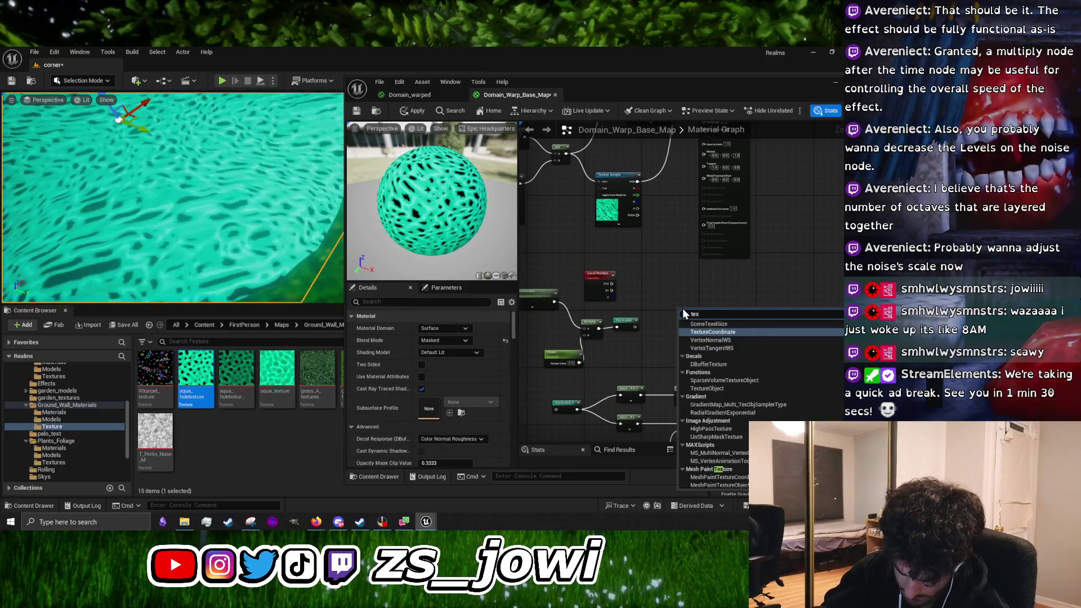
pyautogui.write('tre')
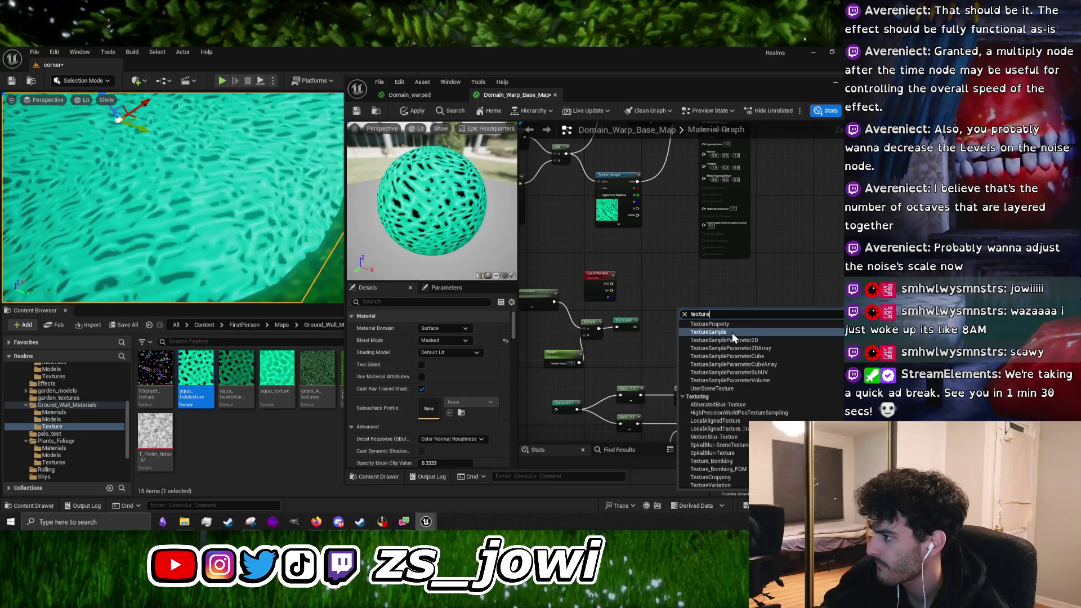
pyautogui.write(' crop')
pyautogui.click(730, 398)
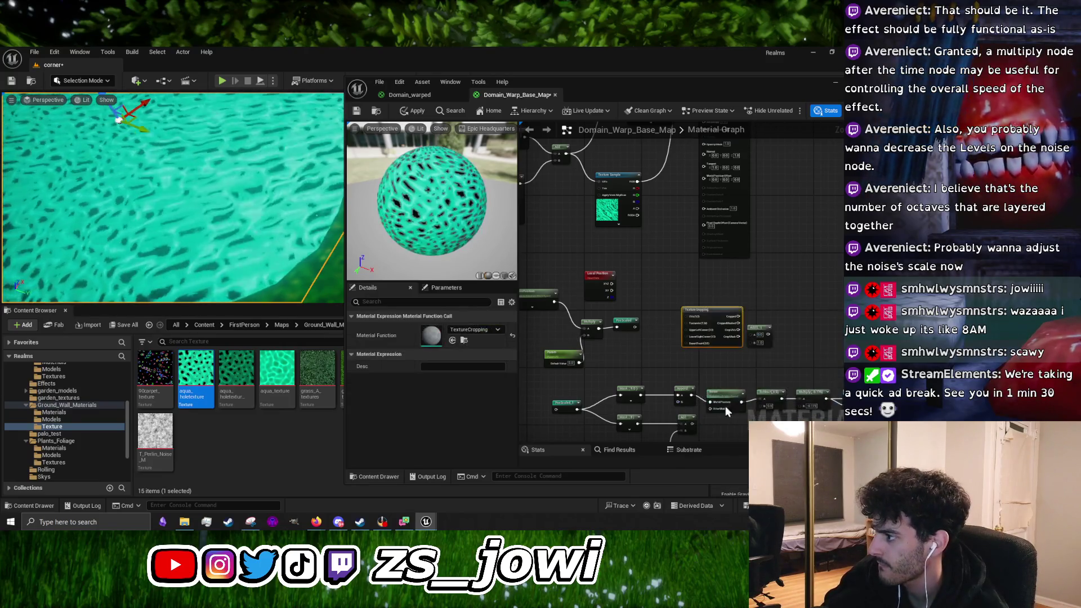
pyautogui.click(694, 303)
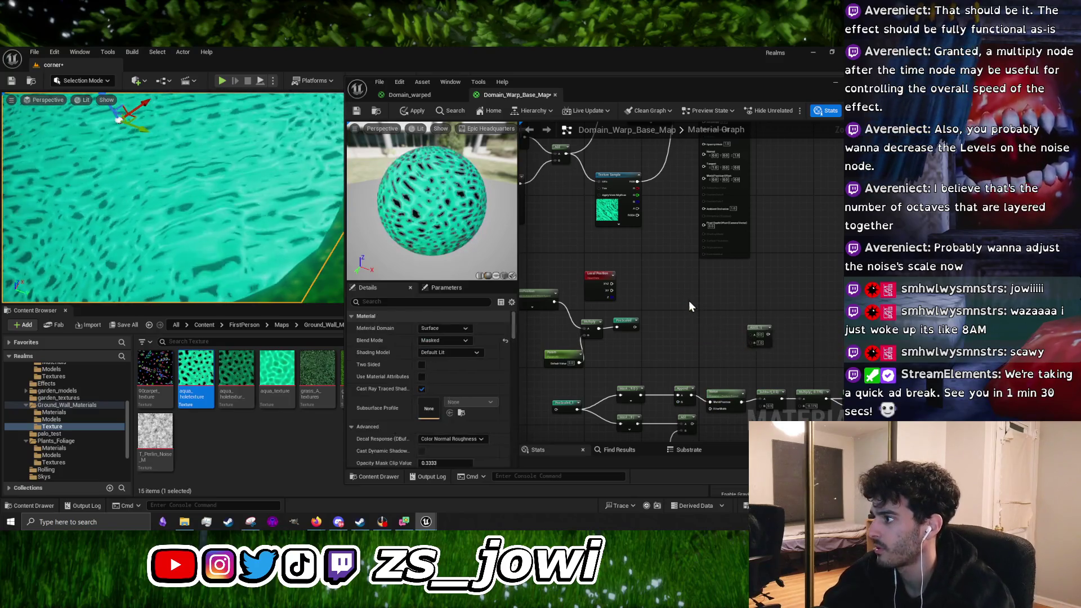
pyautogui.rightClick(684, 304)
pyautogui.write('coord')
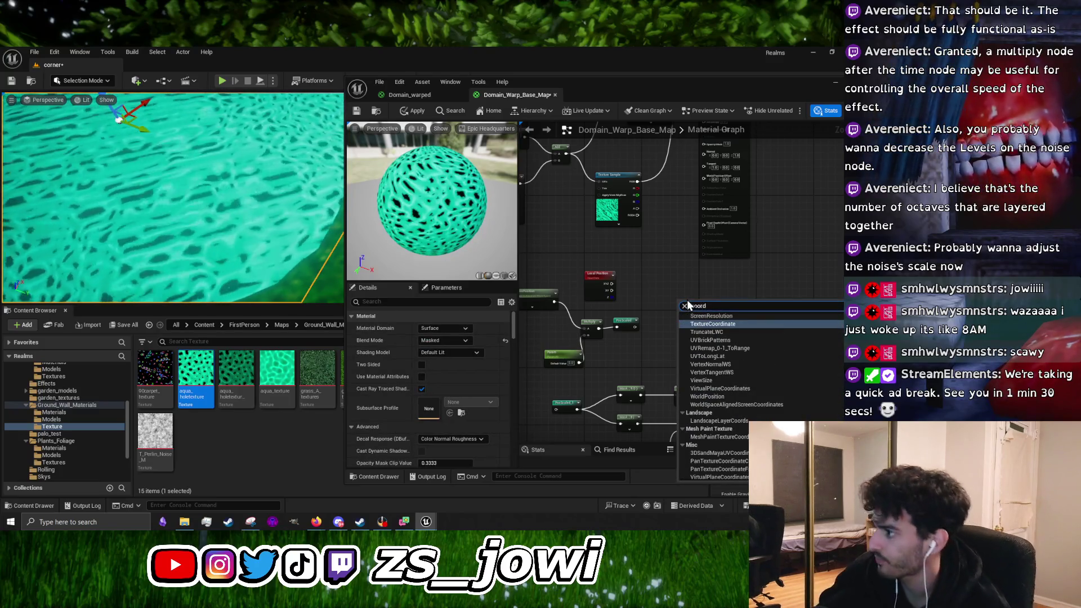
pyautogui.click(718, 326)
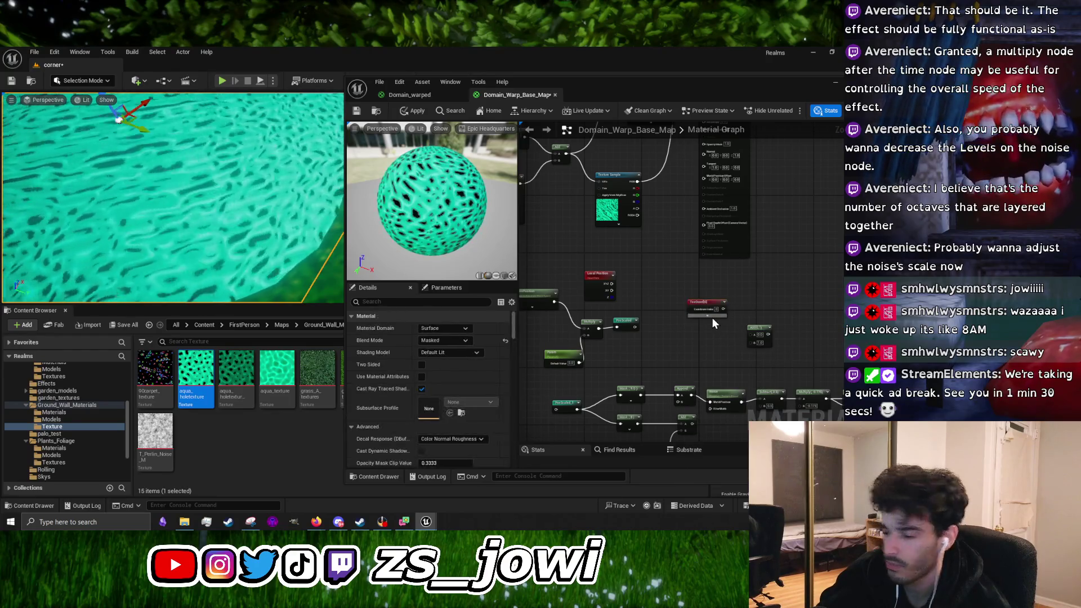
pyautogui.moveTo(722, 309)
pyautogui.mouseDown()
pyautogui.moveTo(751, 334)
pyautogui.moveTo(684, 321)
pyautogui.moveTo(678, 308)
pyautogui.mouseUp()
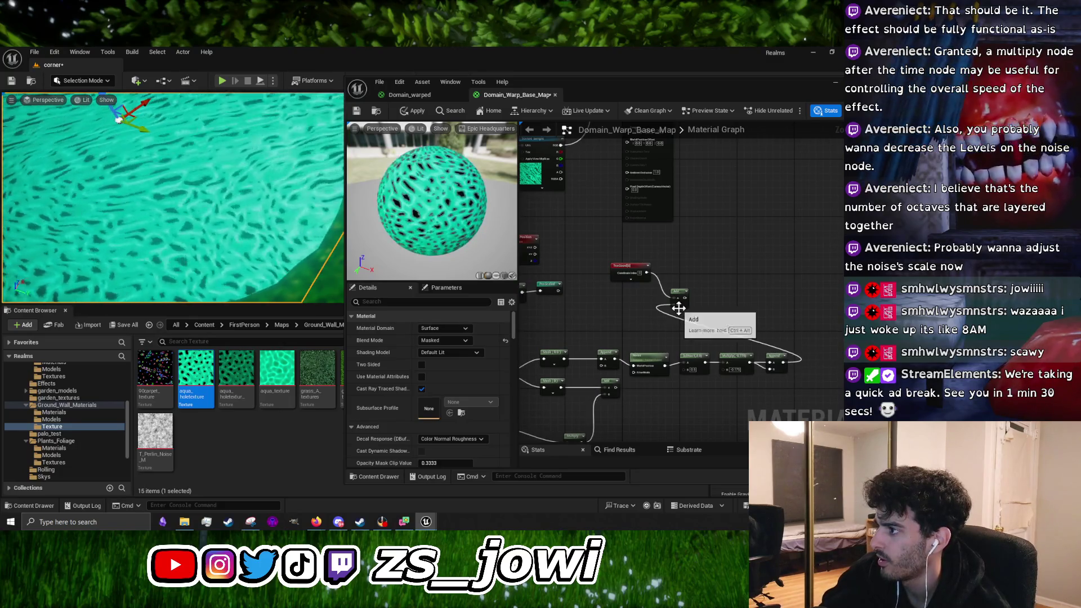
# Move the material output right and position the TexCoord node close to the Add node
pyautogui.moveTo(631, 267); pyautogui.dragTo(636, 288)
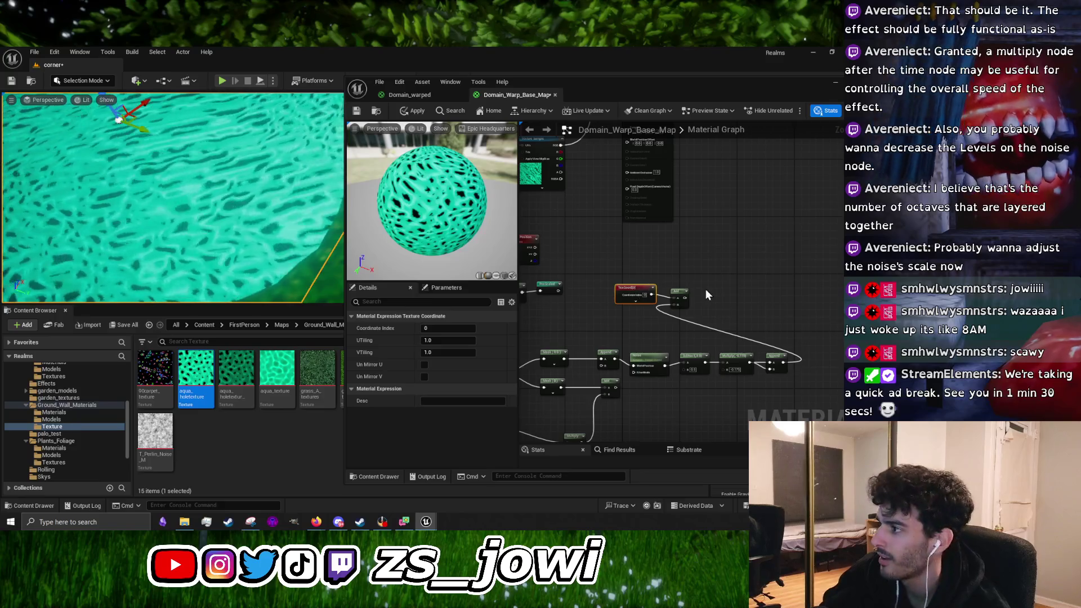
pyautogui.click(680, 291)
pyautogui.moveTo(711, 233); pyautogui.dragTo(686, 239)
pyautogui.moveTo(682, 183)
pyautogui.mouseDown()
pyautogui.moveTo(721, 195)
pyautogui.moveTo(811, 262)
pyautogui.moveTo(751, 224)
pyautogui.mouseUp()
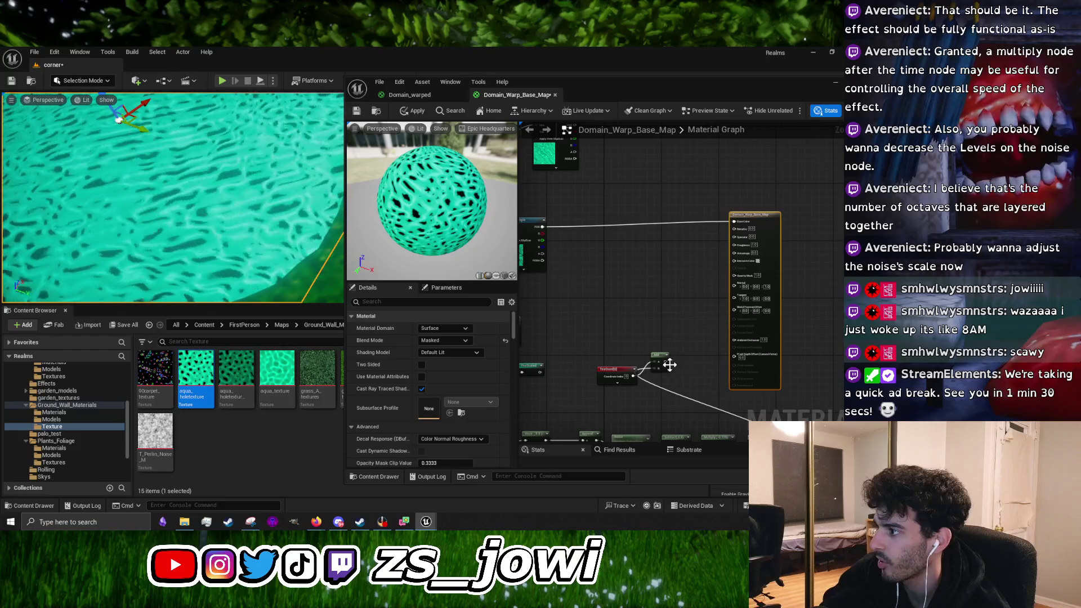
pyautogui.moveTo(615, 374); pyautogui.dragTo(617, 397)
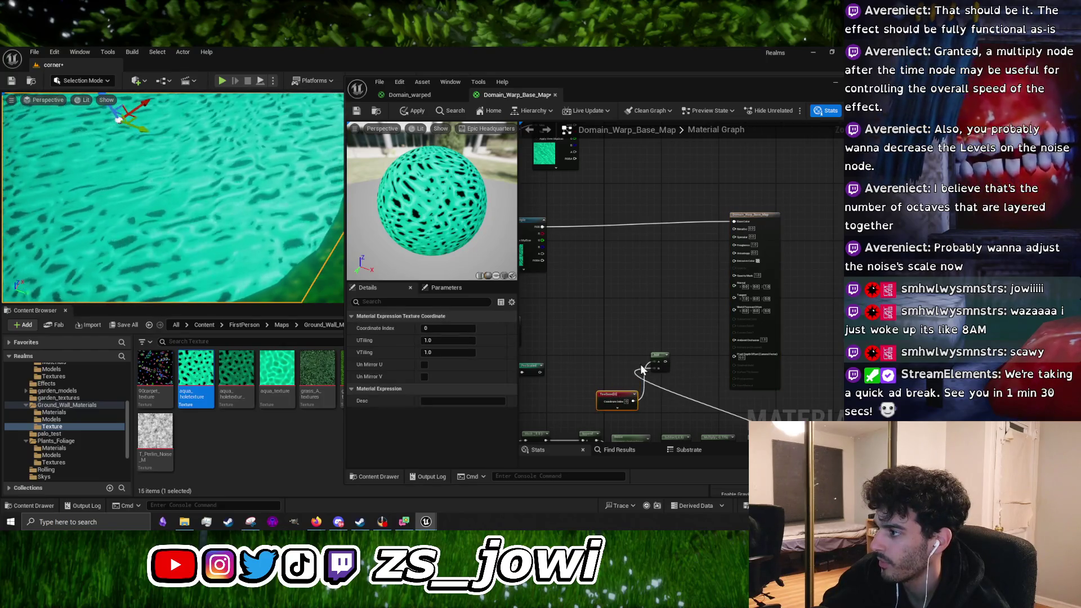
pyautogui.moveTo(610, 395)
pyautogui.mouseDown()
pyautogui.moveTo(607, 339)
pyautogui.moveTo(694, 364)
pyautogui.mouseUp()
# Disconnect the lower Texture Sample from the output and feed the Add output into its UVs
pyautogui.keyDown('alt'); pyautogui.click(654, 262); pyautogui.keyUp('alt')
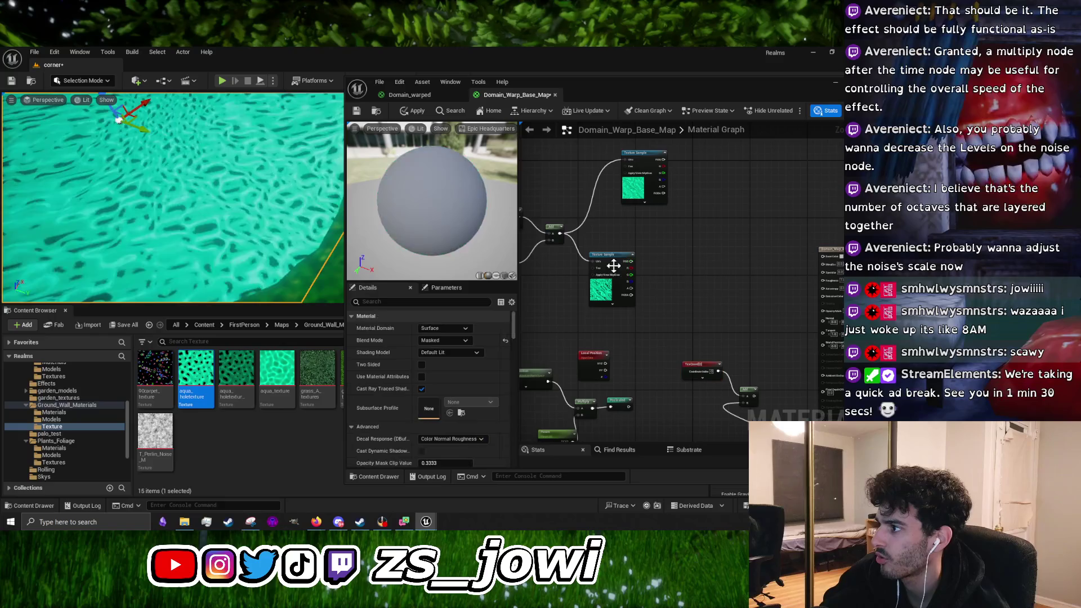
pyautogui.moveTo(608, 258); pyautogui.dragTo(758, 284)
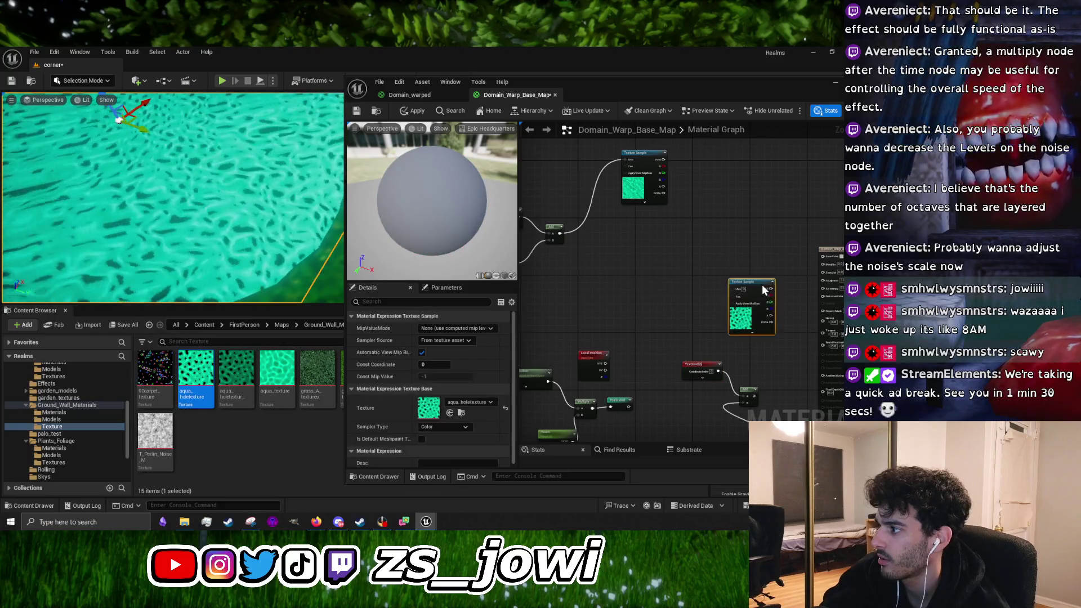
pyautogui.moveTo(753, 397)
pyautogui.mouseDown()
pyautogui.moveTo(737, 293)
pyautogui.moveTo(794, 282)
pyautogui.moveTo(823, 257)
pyautogui.mouseUp()
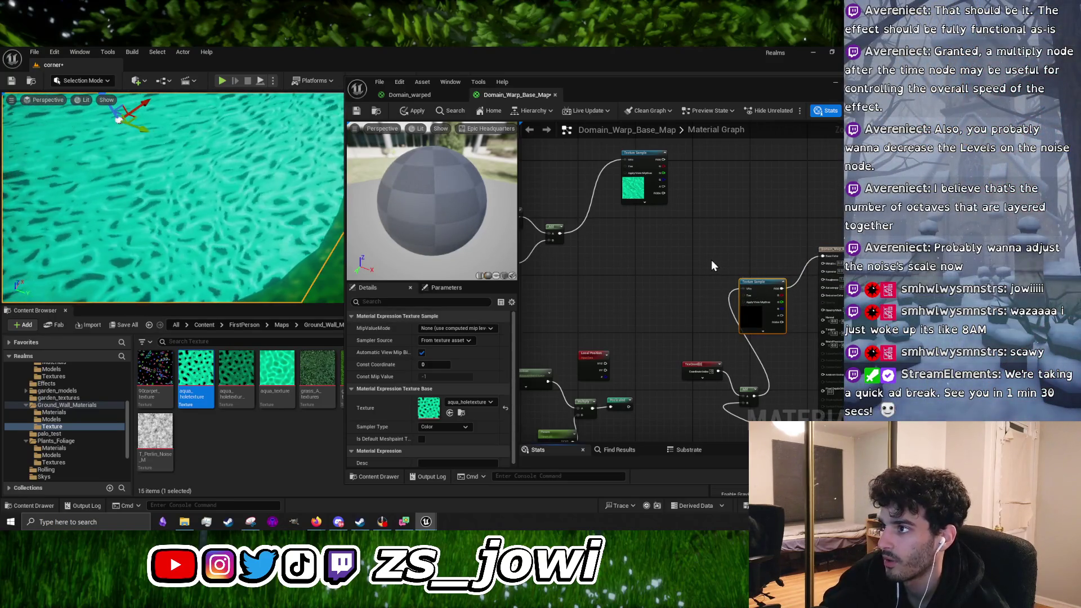
# Move the Mask (B) and Multiply-fed Add nodes left beside the Append node
pyautogui.moveTo(701, 258)
pyautogui.mouseDown()
pyautogui.moveTo(662, 316)
pyautogui.moveTo(697, 297)
pyautogui.mouseUp()
pyautogui.scroll(3, 665, 316)
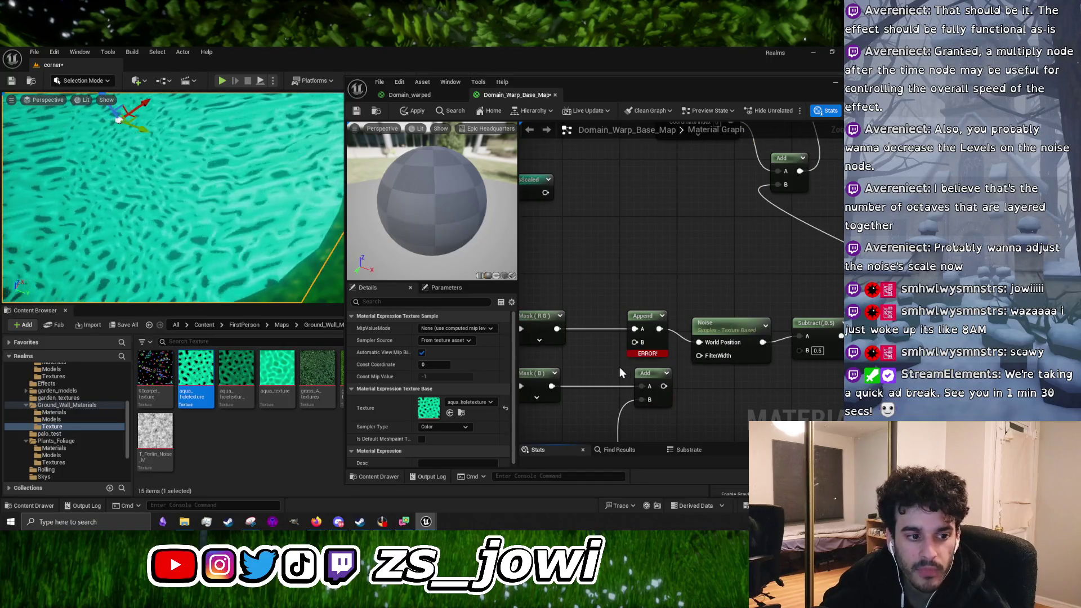
pyautogui.moveTo(613, 370)
pyautogui.mouseDown()
pyautogui.moveTo(665, 303)
pyautogui.moveTo(715, 304)
pyautogui.mouseUp()
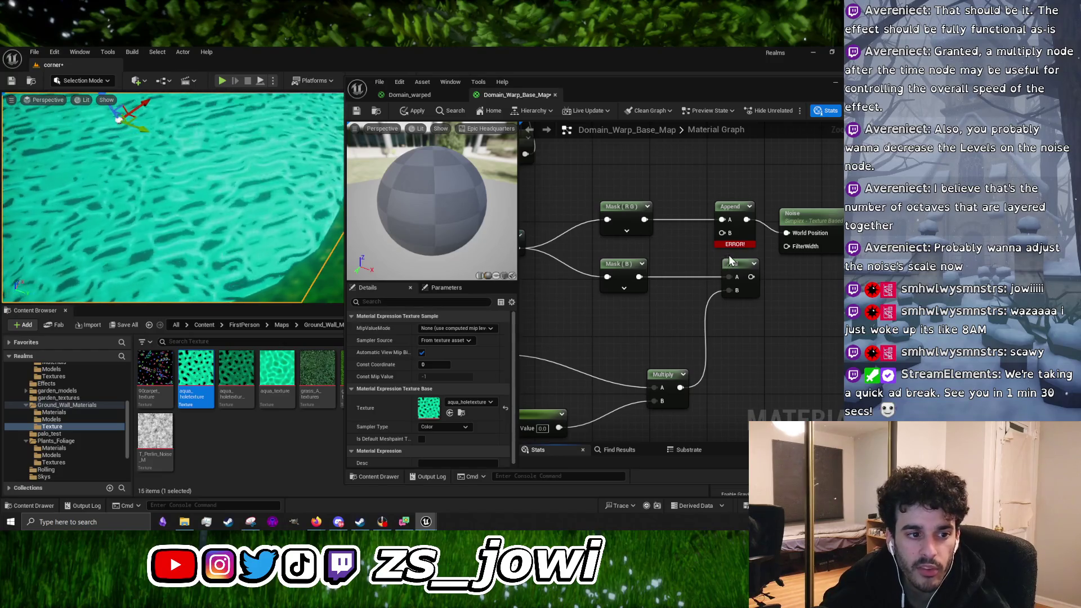
pyautogui.moveTo(686, 275)
pyautogui.mouseDown()
pyautogui.moveTo(668, 314)
pyautogui.moveTo(687, 331)
pyautogui.mouseUp()
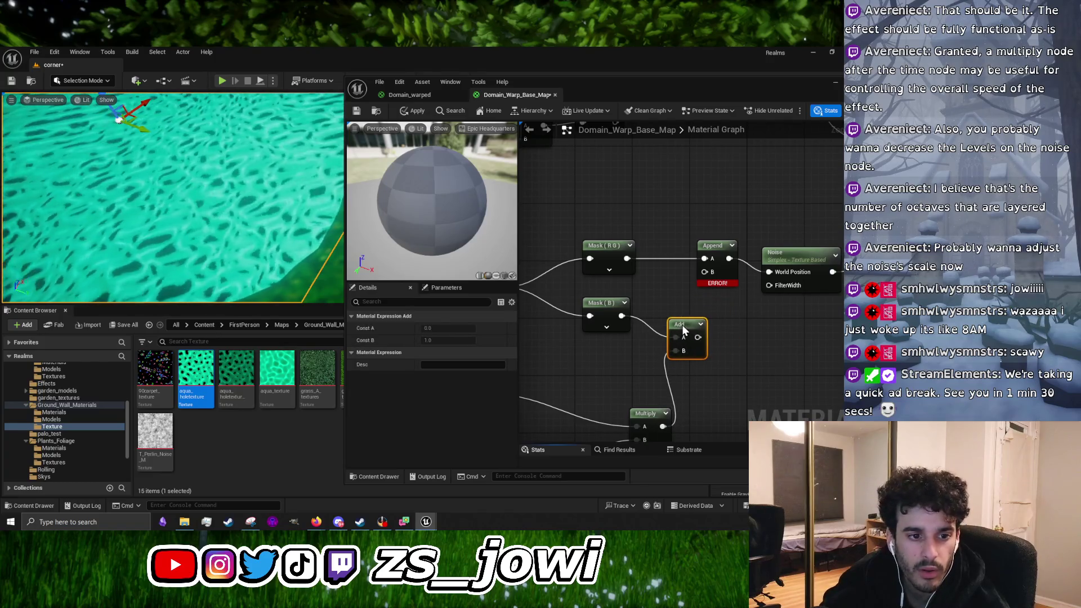
pyautogui.moveTo(617, 306); pyautogui.dragTo(580, 308)
pyautogui.moveTo(680, 320)
pyautogui.mouseDown()
pyautogui.moveTo(630, 318)
pyautogui.moveTo(662, 327)
pyautogui.moveTo(697, 278)
pyautogui.moveTo(666, 326)
pyautogui.moveTo(706, 273)
pyautogui.moveTo(706, 285)
pyautogui.moveTo(778, 292)
pyautogui.mouseUp()
# Move the Multiply node beside the Time node and remove the stray PosScaled_1 reroute
pyautogui.click(631, 288)
pyautogui.scroll(-4, 668, 330)
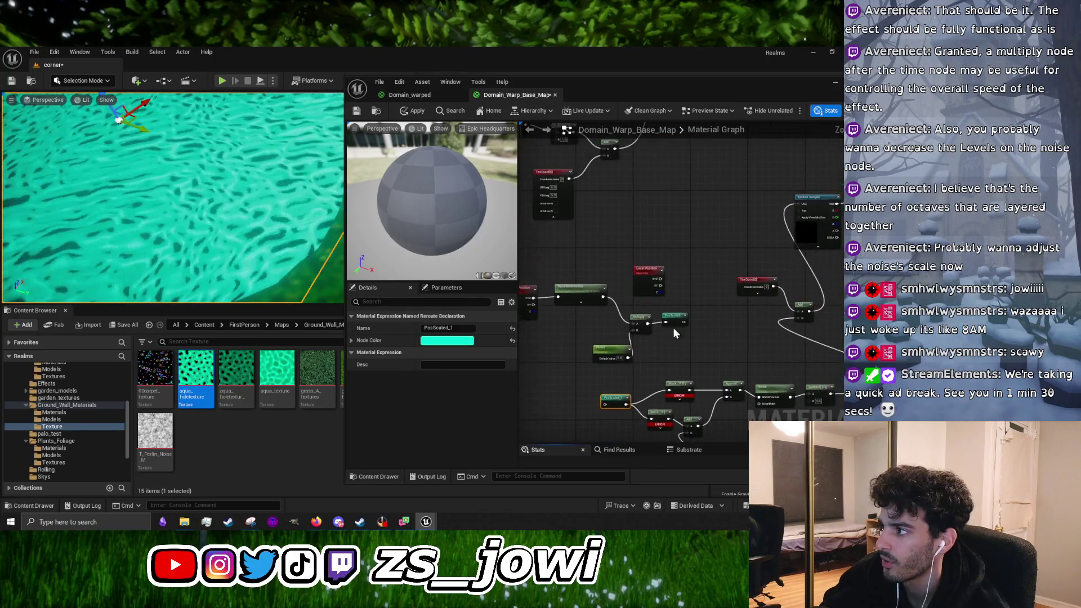
pyautogui.scroll(3, 677, 336)
pyautogui.moveTo(738, 278)
pyautogui.mouseDown()
pyautogui.moveTo(713, 305)
pyautogui.moveTo(676, 232)
pyautogui.mouseUp()
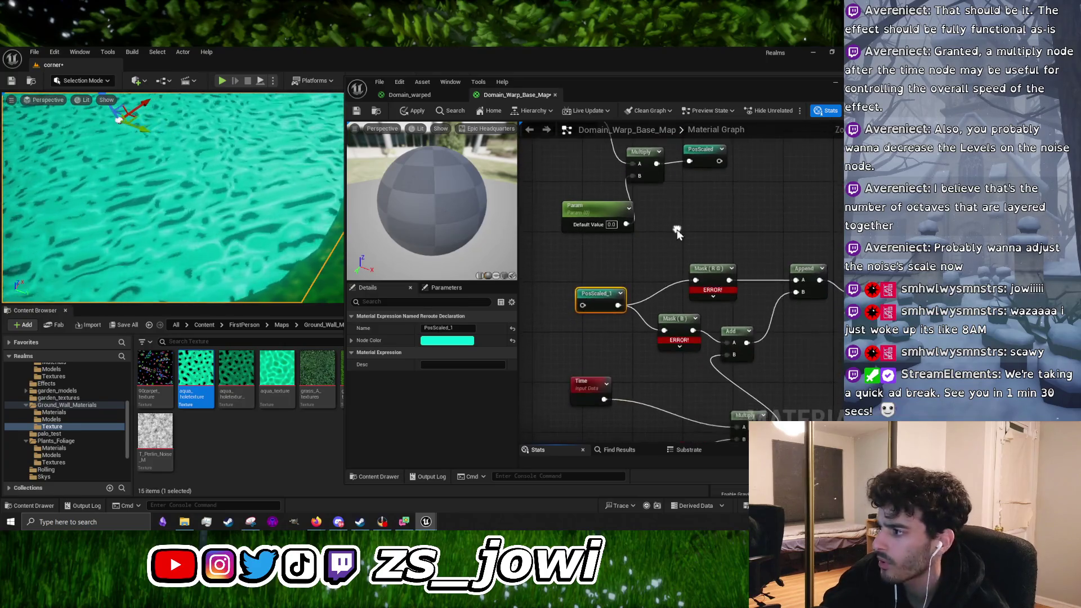
pyautogui.scroll(-2, 677, 232)
pyautogui.moveTo(726, 381); pyautogui.dragTo(691, 366)
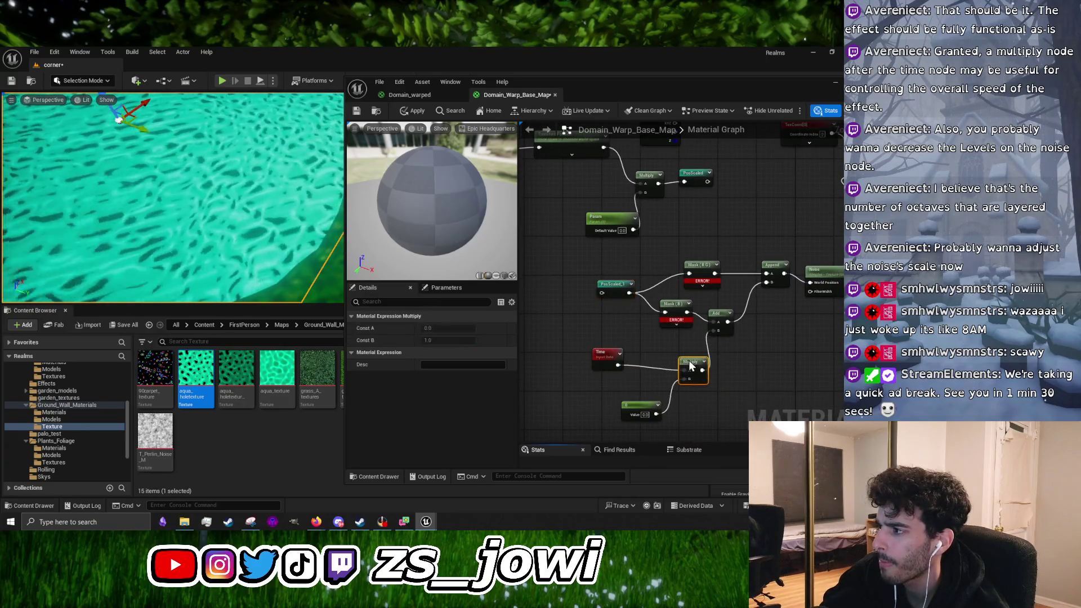
pyautogui.click(618, 286)
pyautogui.moveTo(626, 220); pyautogui.dragTo(621, 309)
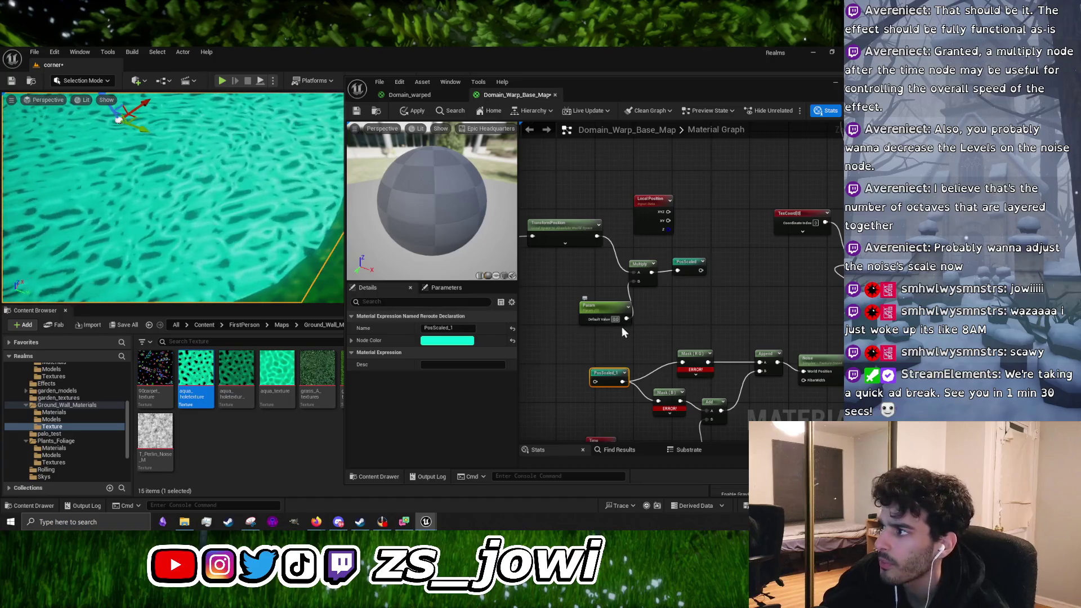
pyautogui.click(688, 316)
pyautogui.moveTo(687, 316)
pyautogui.mouseDown()
pyautogui.moveTo(725, 312)
pyautogui.moveTo(718, 292)
pyautogui.mouseUp()
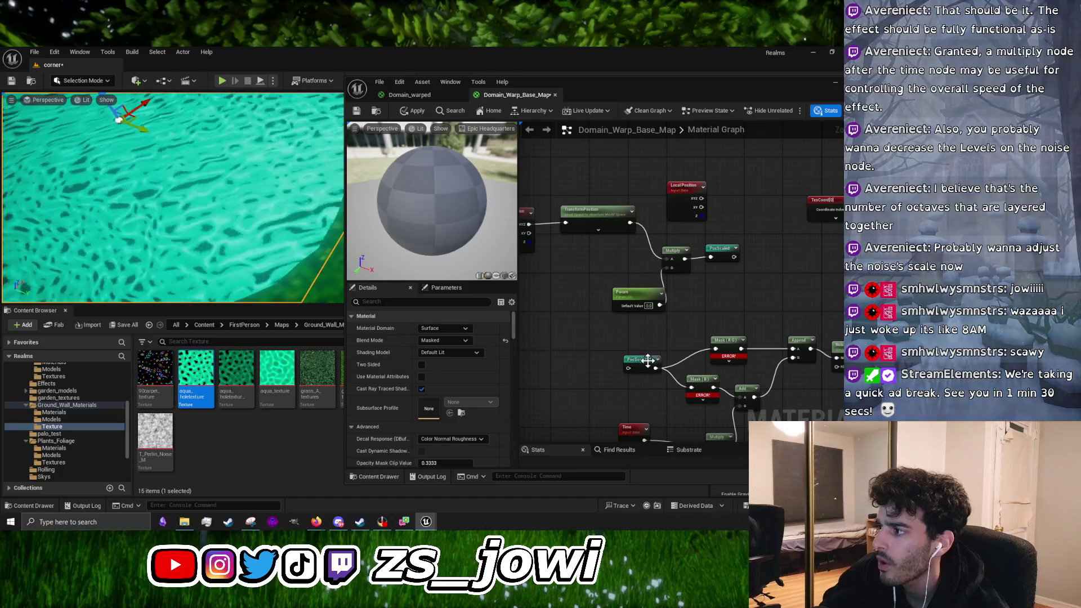
pyautogui.click(647, 360)
pyautogui.click(688, 305)
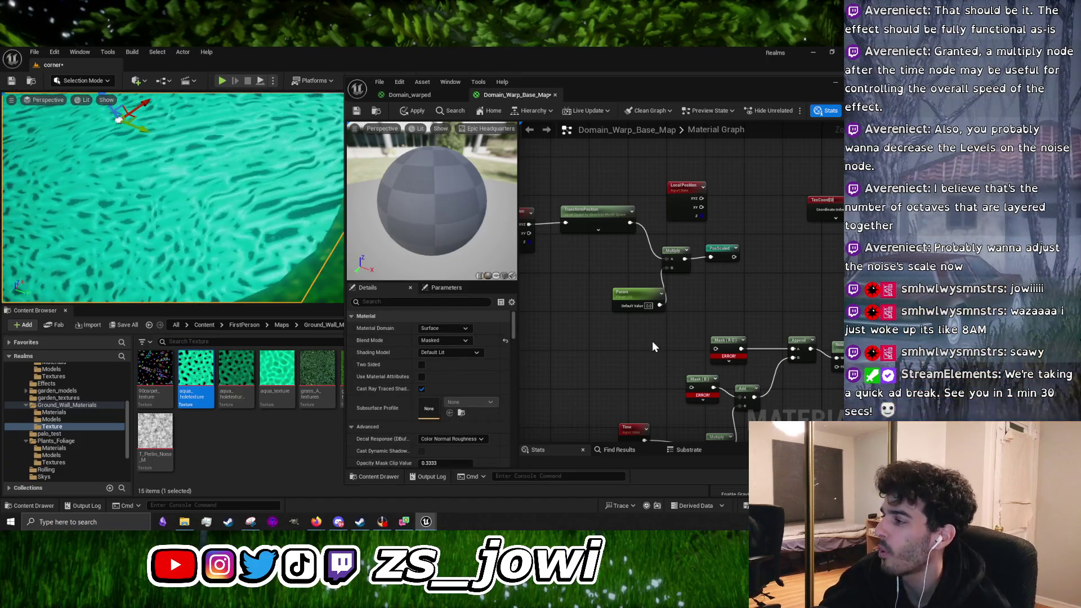
# Add a PosScaled named reroute node via the 'poss' search and wire it to Mask (R G)
pyautogui.rightClick(636, 356)
pyautogui.click(620, 356)
pyautogui.rightClick(619, 357)
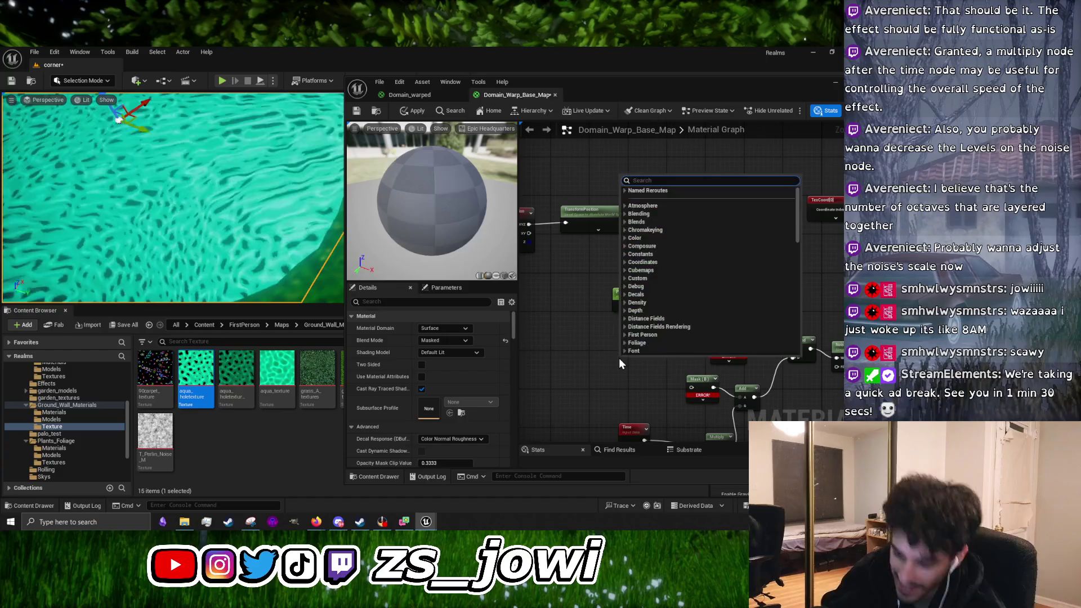
pyautogui.write('pos')
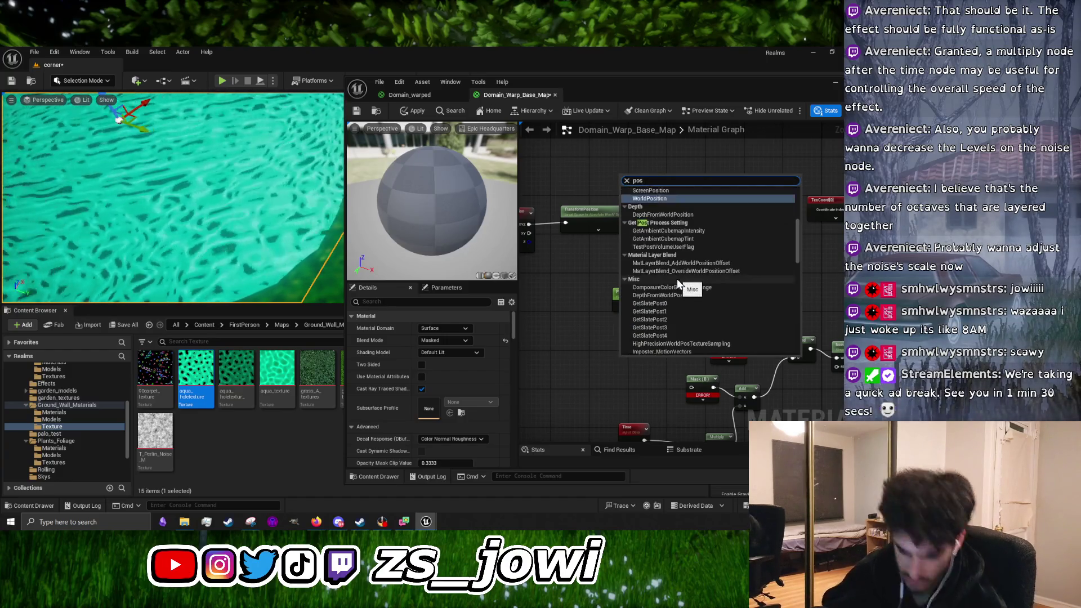
pyautogui.write('sc')
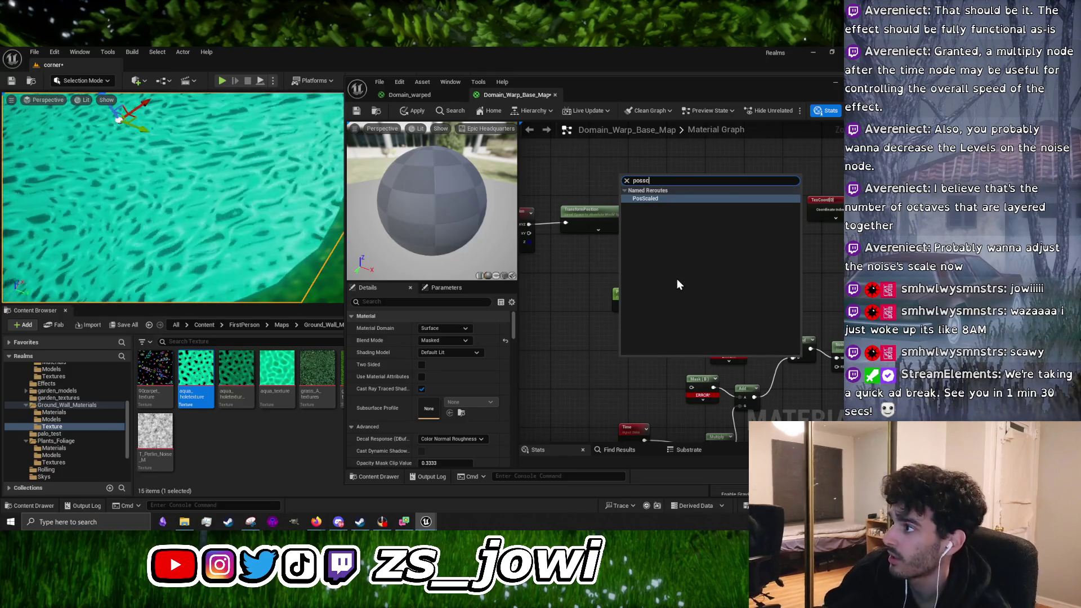
pyautogui.click(655, 198)
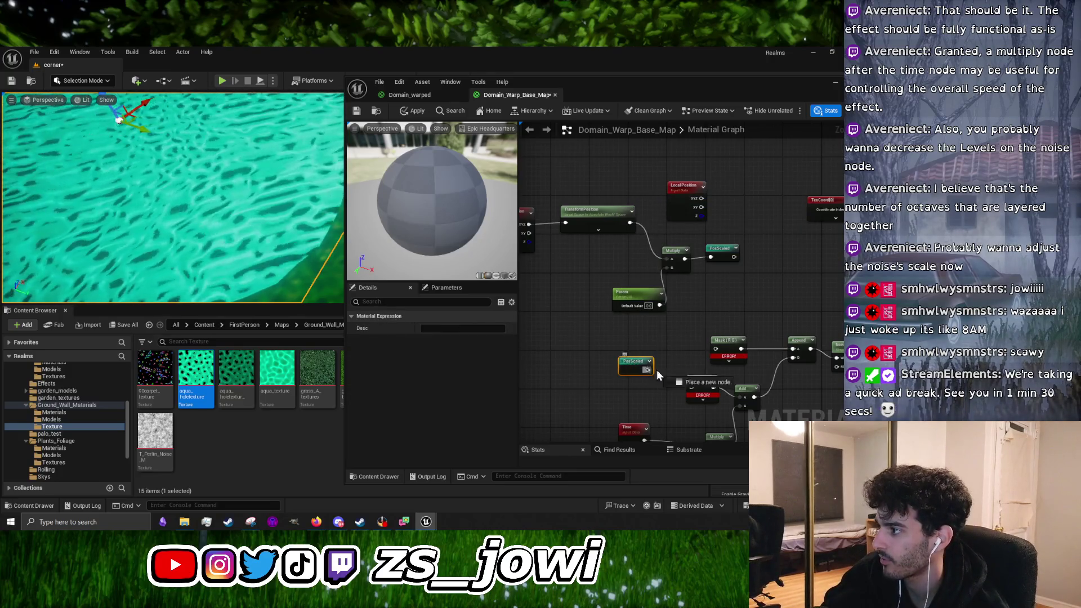
pyautogui.moveTo(714, 350); pyautogui.dragTo(714, 350)
# Connect PosScaled to Mask (B) and set the Param default value to 0.0003
pyautogui.moveTo(648, 370)
pyautogui.mouseDown()
pyautogui.moveTo(693, 398)
pyautogui.moveTo(692, 388)
pyautogui.mouseUp()
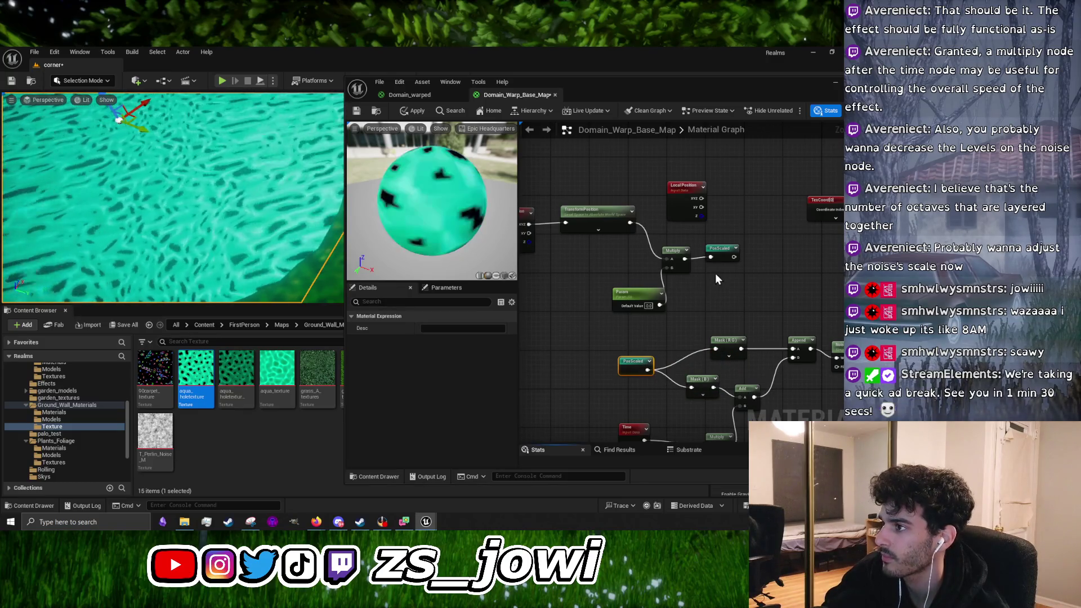
pyautogui.moveTo(623, 271)
pyautogui.mouseDown()
pyautogui.moveTo(590, 237)
pyautogui.moveTo(604, 195)
pyautogui.mouseUp()
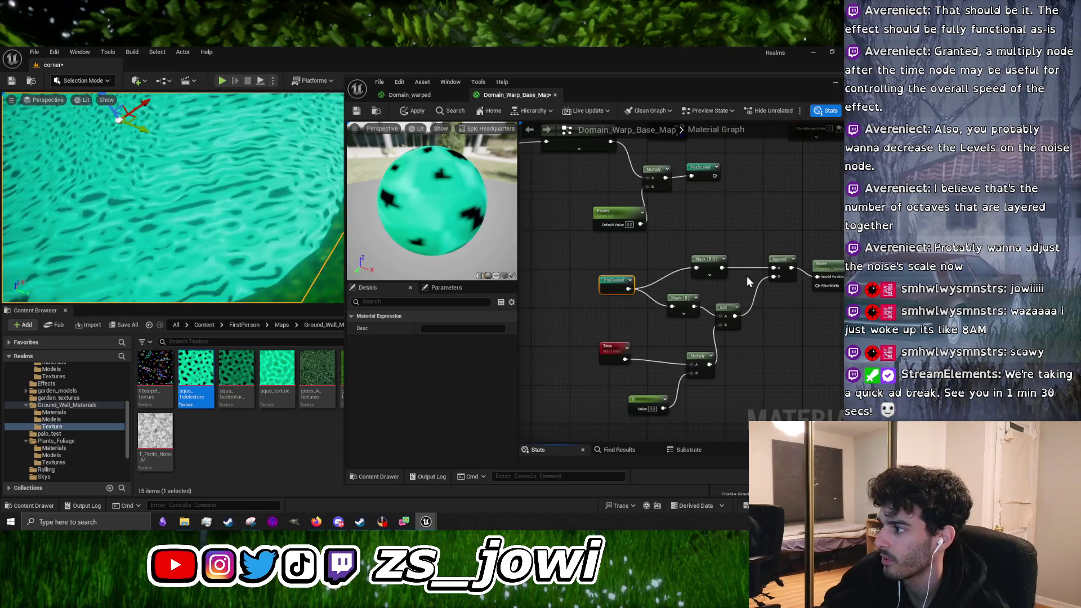
pyautogui.moveTo(616, 347); pyautogui.dragTo(618, 363)
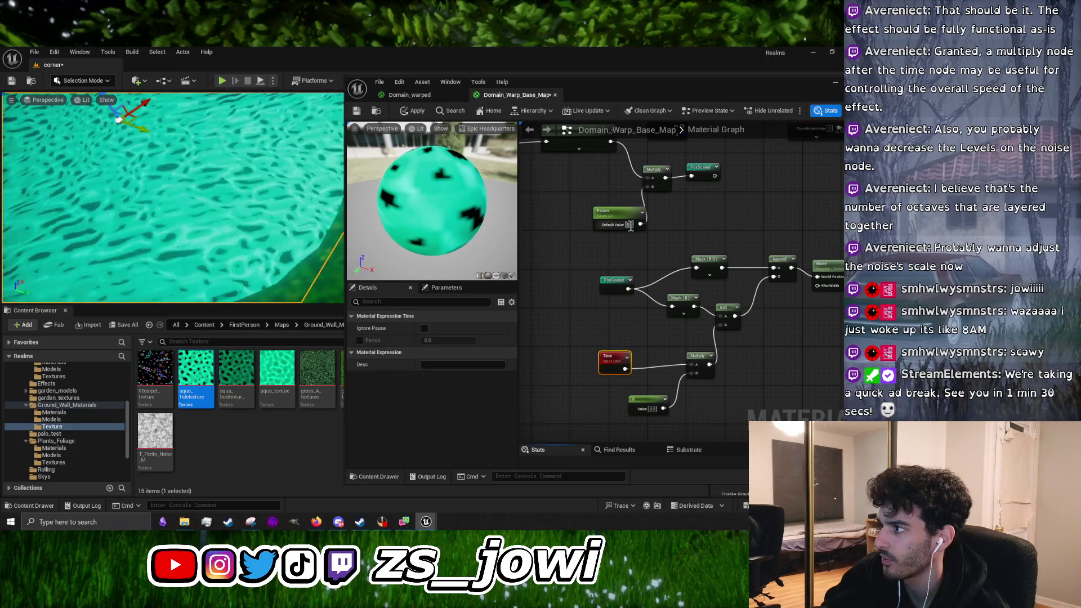
pyautogui.write('.000')
pyautogui.press('Return')
pyautogui.write('3')
pyautogui.press('Return')
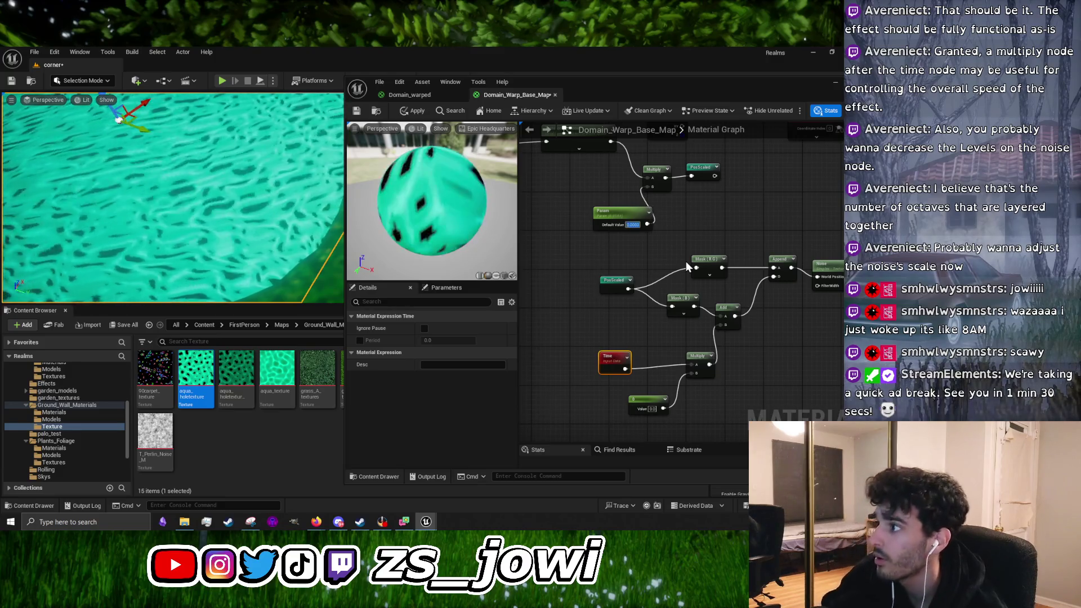
# Move the TransformPosition node down, reverting an accidental Param change so it stays 0.0003
pyautogui.moveTo(672, 237); pyautogui.dragTo(688, 328)
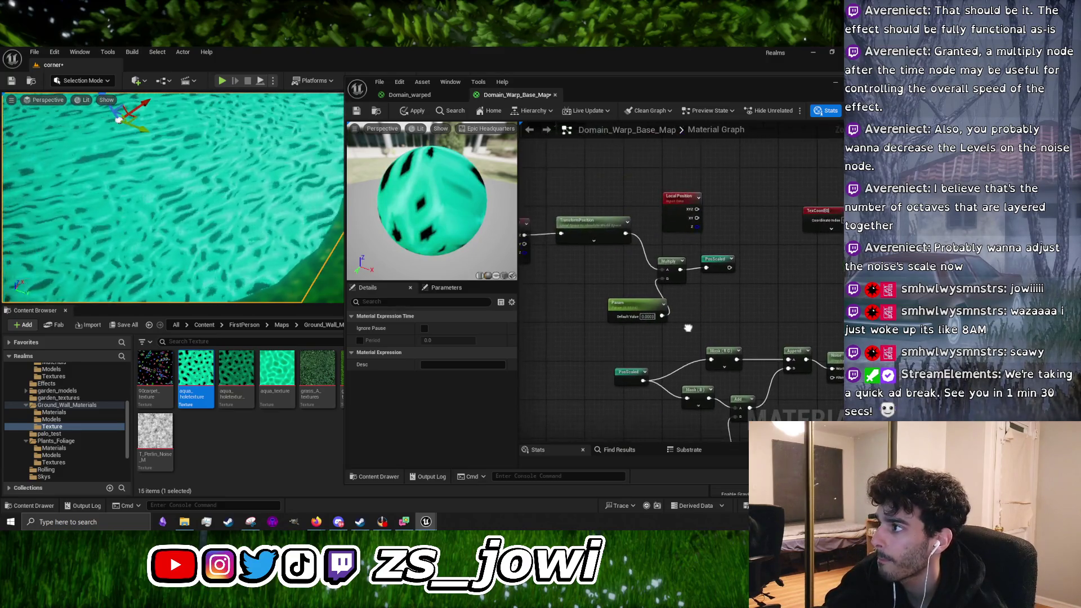
pyautogui.moveTo(601, 222); pyautogui.dragTo(607, 255)
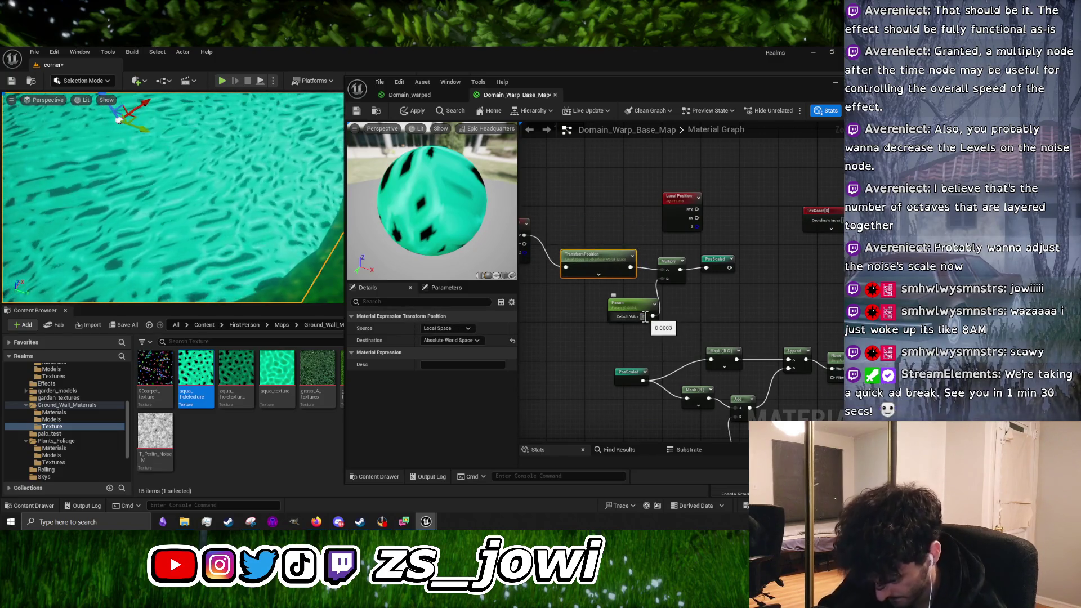
pyautogui.click(644, 317)
pyautogui.write('0.05')
pyautogui.press('Return')
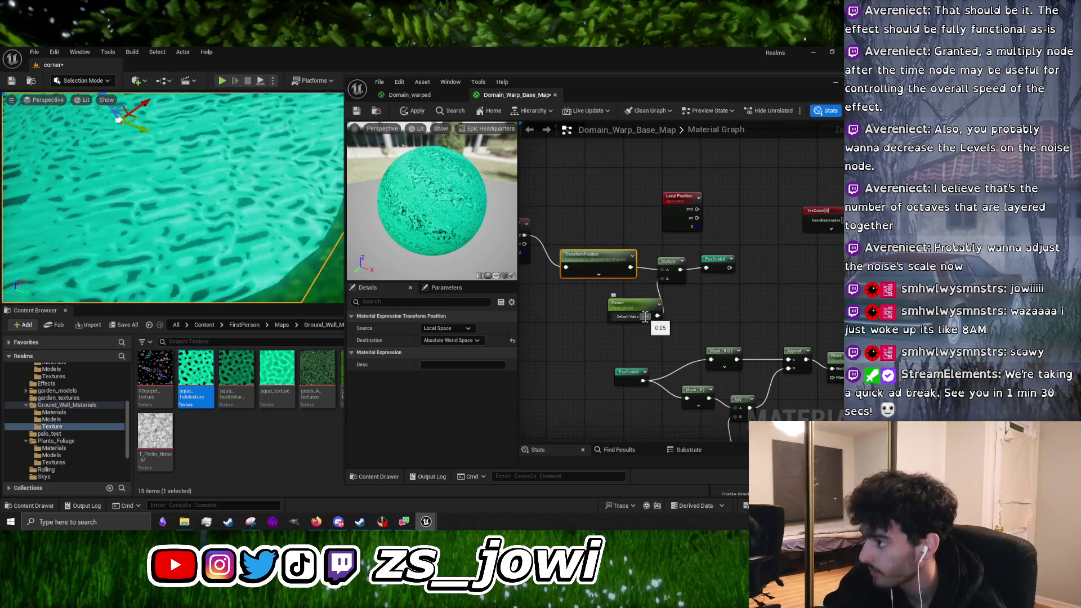
pyautogui.hotkey('ctrl', 'z')
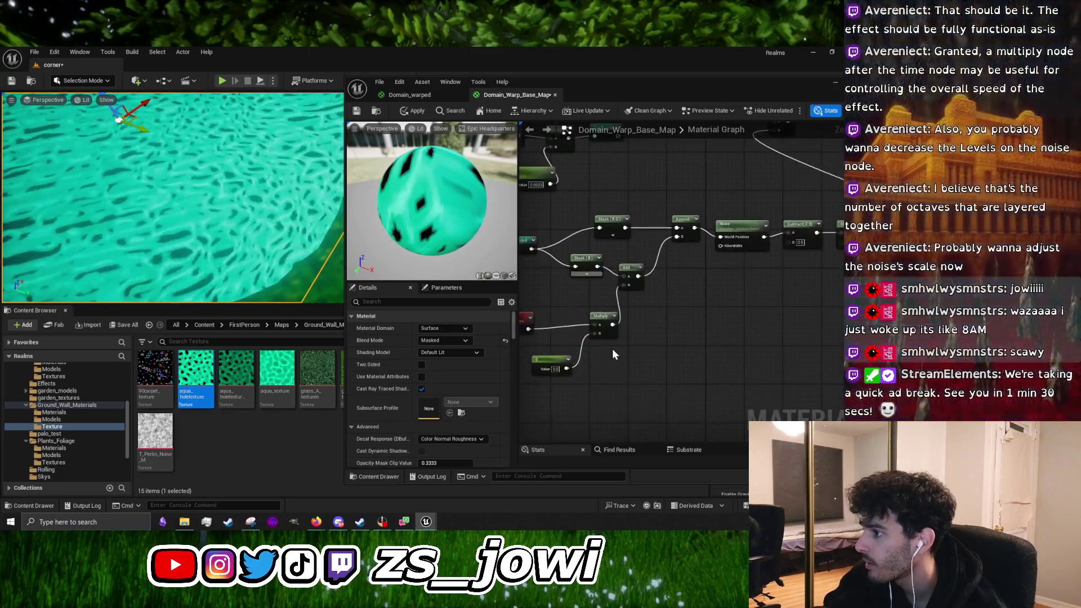
pyautogui.scroll(2, 670, 337)
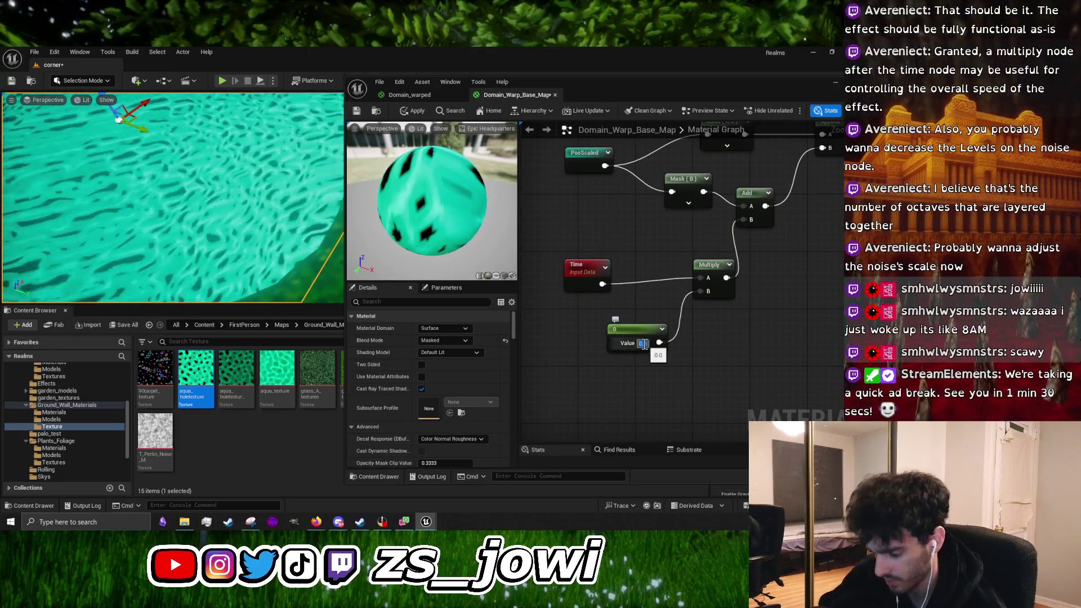
pyautogui.press('Return')
# Set the time speed constant to 0.05 and apply the material
pyautogui.write('0.1')
pyautogui.press('Return')
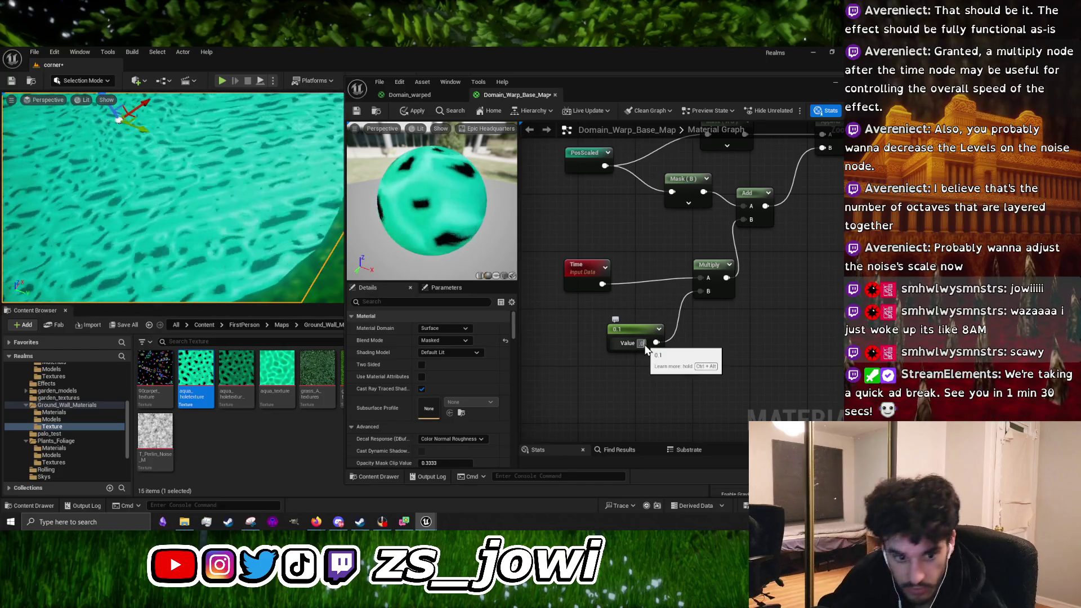
pyautogui.click(641, 343)
pyautogui.write('0.05')
pyautogui.press('Return')
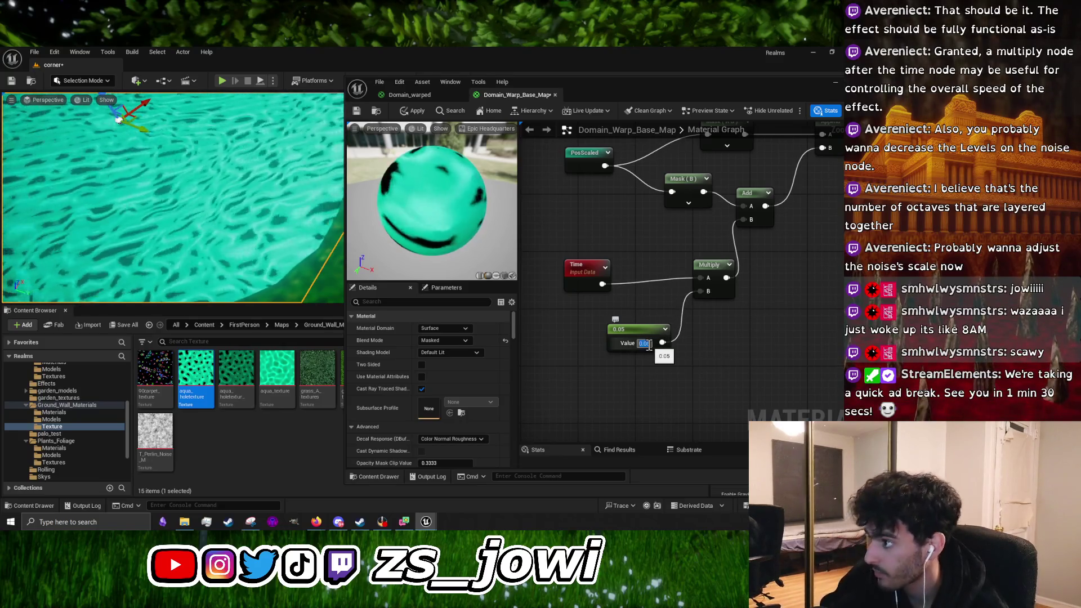
pyautogui.click(412, 110)
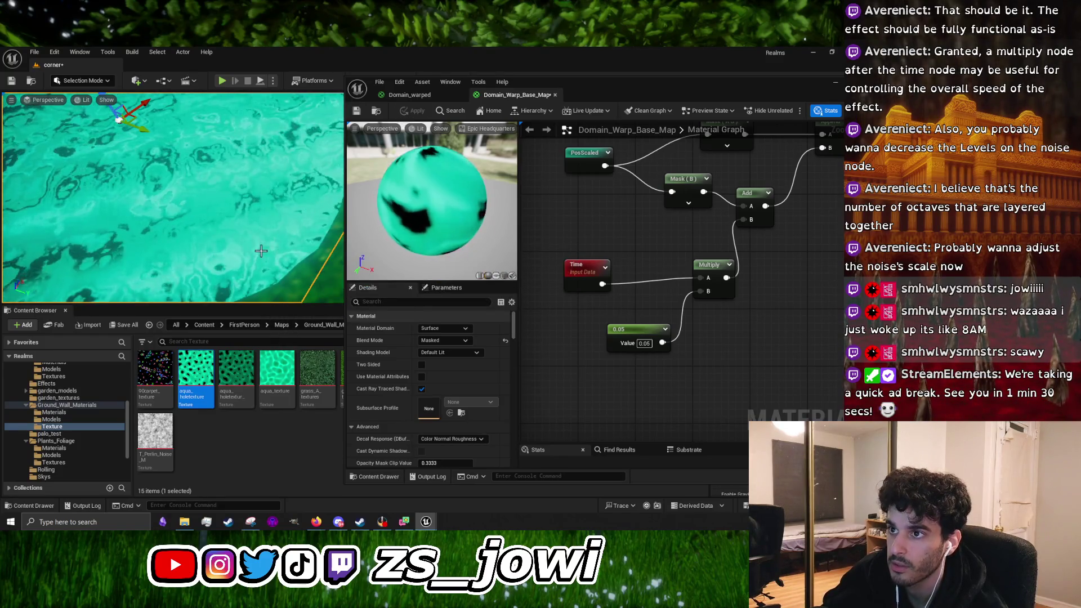
pyautogui.moveTo(143, 208)
pyautogui.mouseDown()
pyautogui.moveTo(150, 172)
pyautogui.moveTo(143, 225)
pyautogui.mouseUp()
# Rearrange the material output, Texture Sample, Add and TexCoord nodes into a tidier layout
pyautogui.scroll(-6, 606, 330)
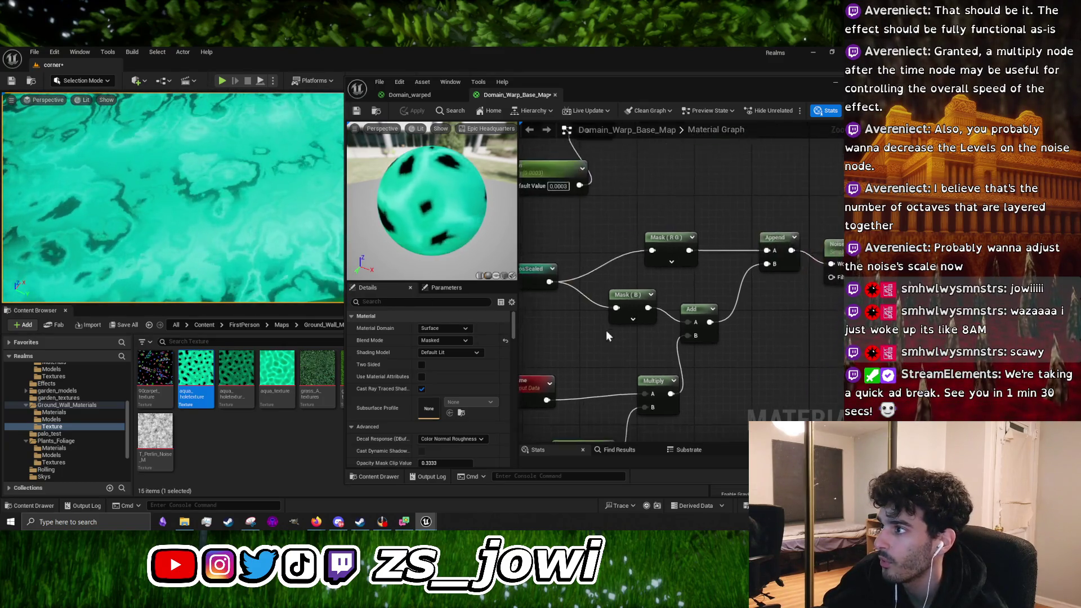
pyautogui.scroll(5, 724, 260)
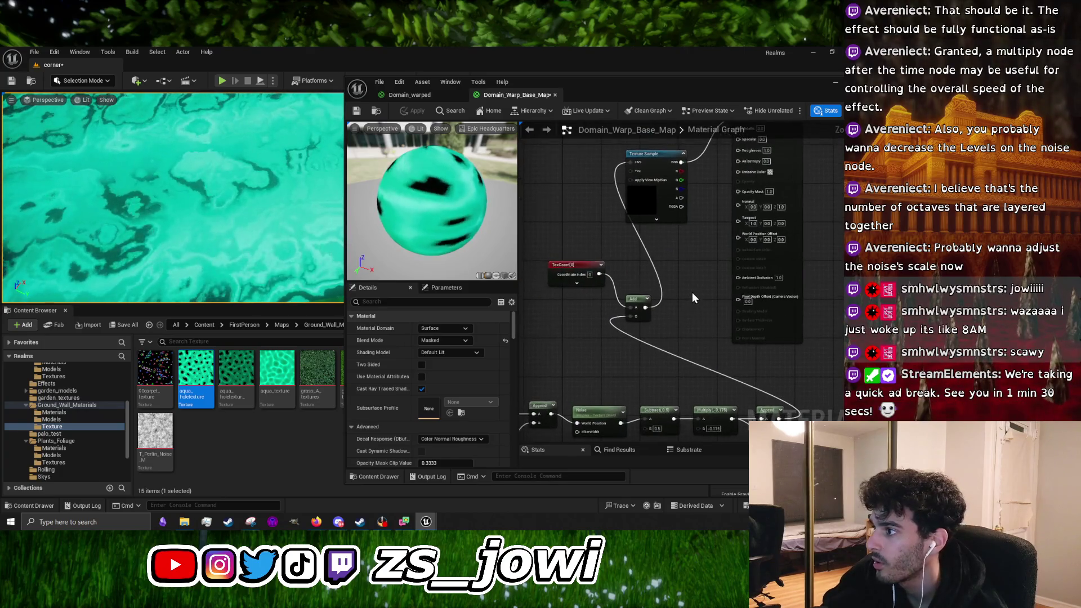
pyautogui.moveTo(688, 271); pyautogui.dragTo(674, 299)
pyautogui.moveTo(398, 194); pyautogui.dragTo(439, 194)
pyautogui.scroll(-2, 691, 262)
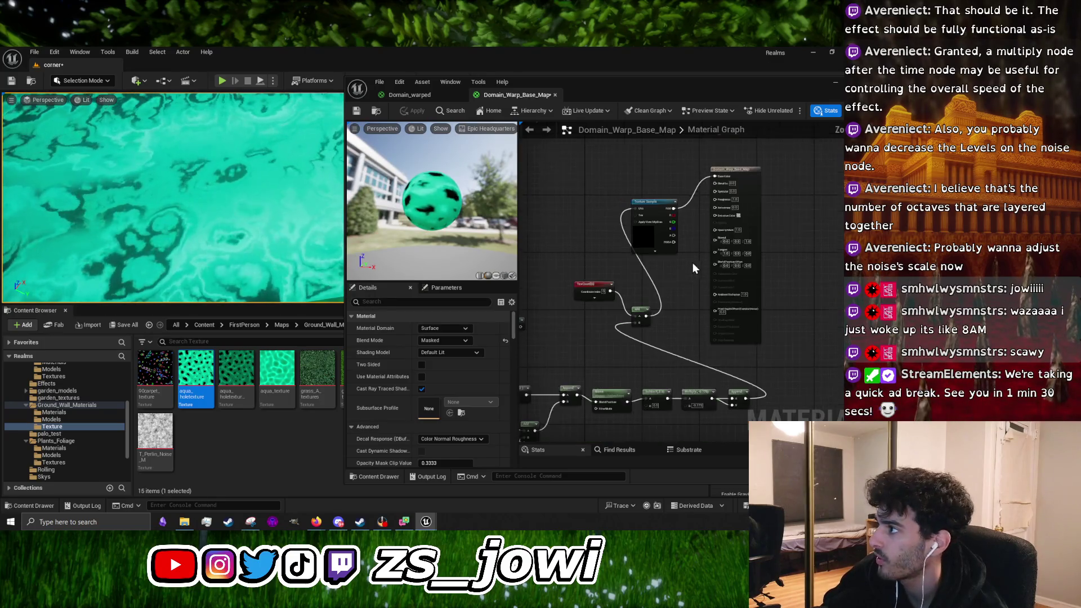
pyautogui.moveTo(734, 168); pyautogui.dragTo(837, 258)
pyautogui.moveTo(656, 199); pyautogui.dragTo(755, 282)
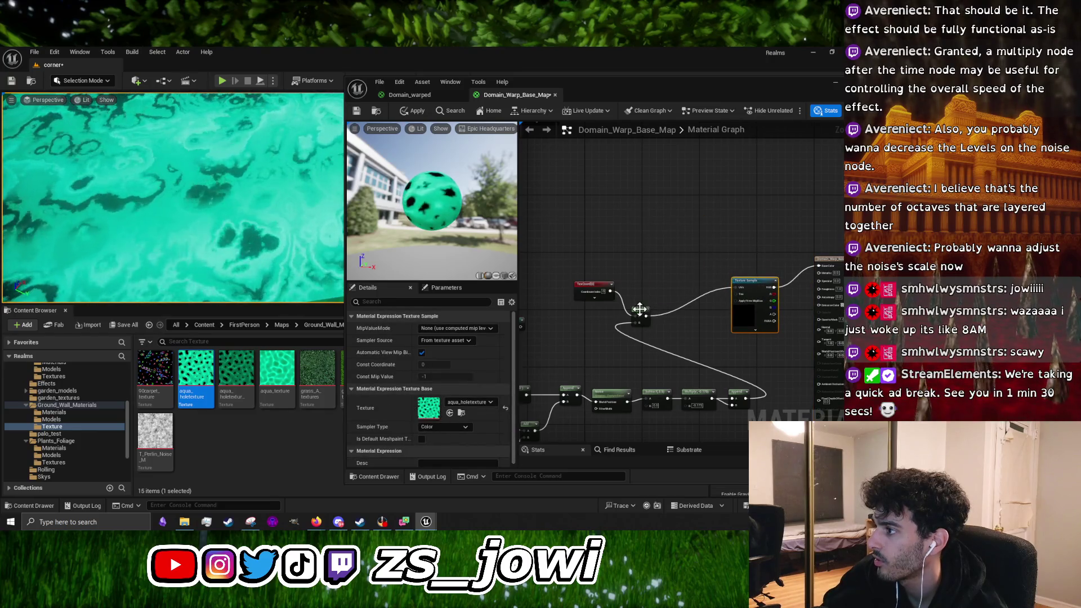
pyautogui.moveTo(640, 311); pyautogui.dragTo(684, 328)
pyautogui.click(708, 286)
pyautogui.moveTo(705, 287); pyautogui.dragTo(698, 287)
pyautogui.moveTo(538, 248)
pyautogui.mouseDown()
pyautogui.moveTo(621, 291)
pyautogui.moveTo(673, 302)
pyautogui.mouseUp()
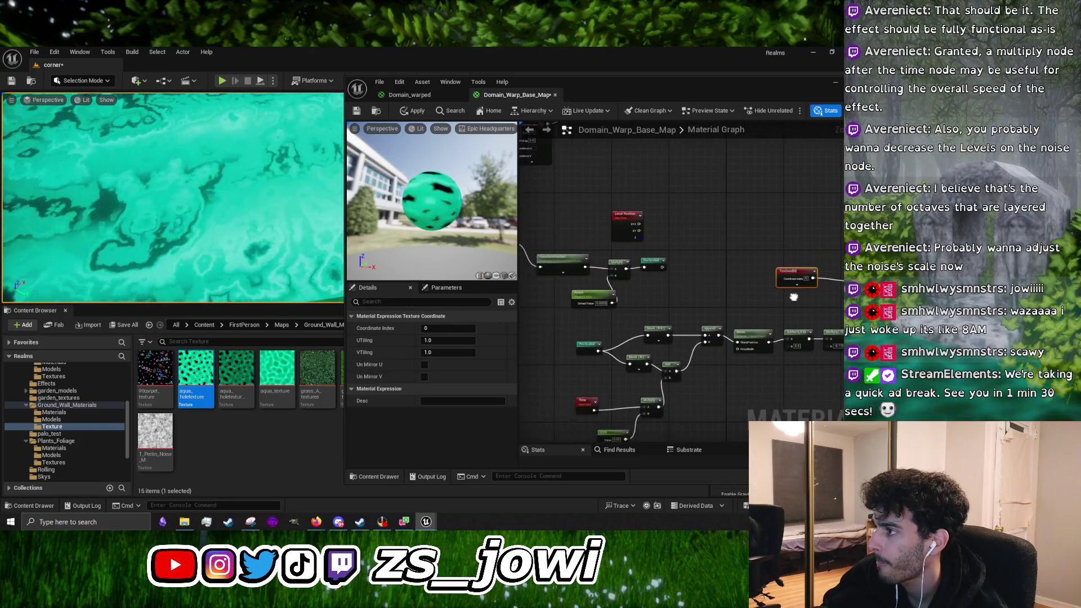
# Widen the material editor and move the Param node left, keeping its value at 0.0003
pyautogui.scroll(3, 673, 303)
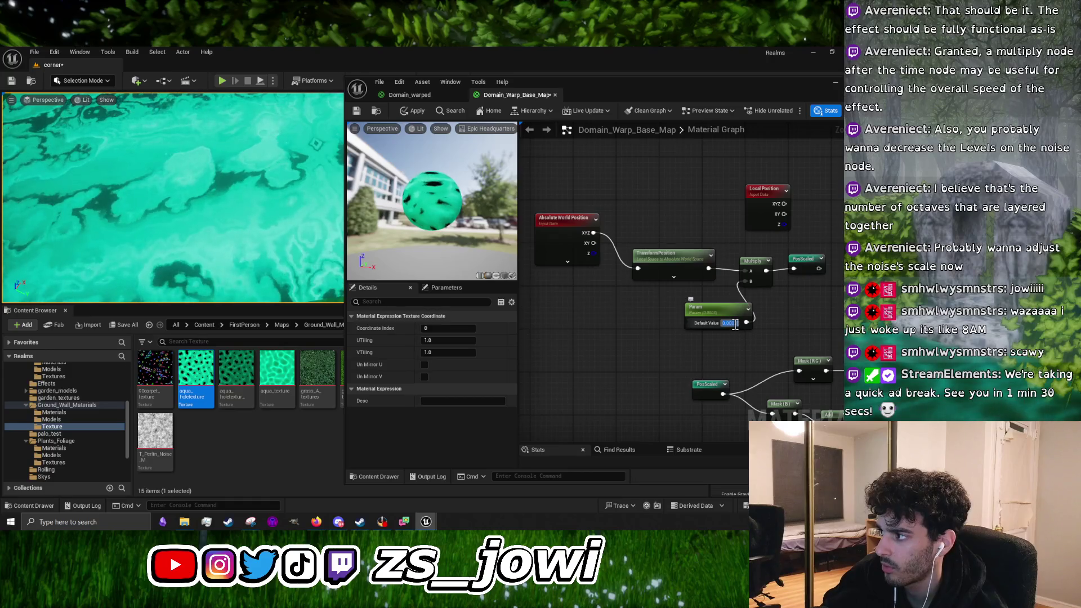
pyautogui.press('Return')
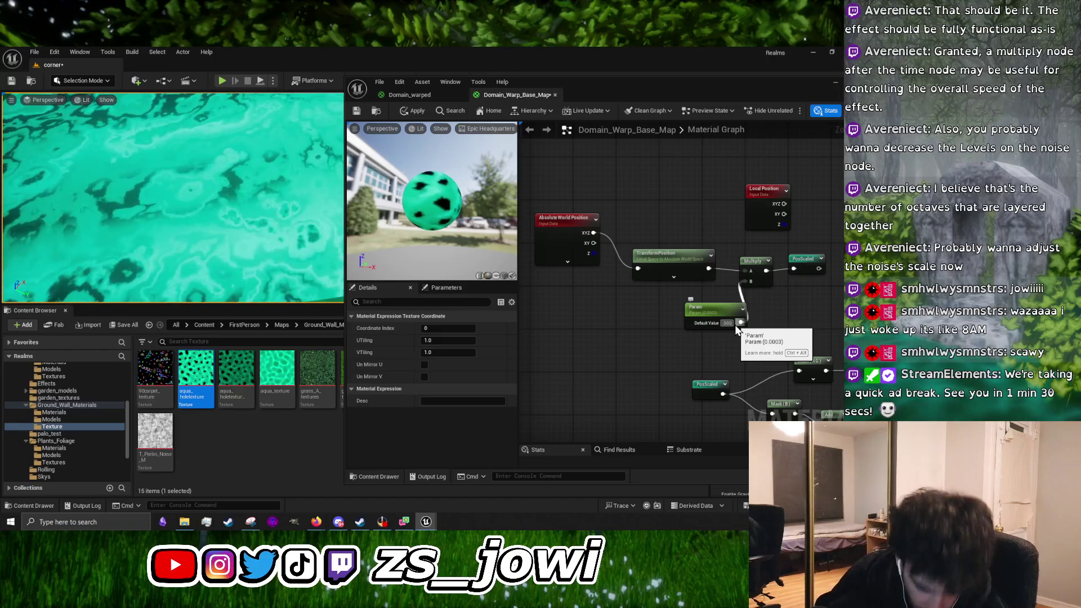
pyautogui.click(727, 323)
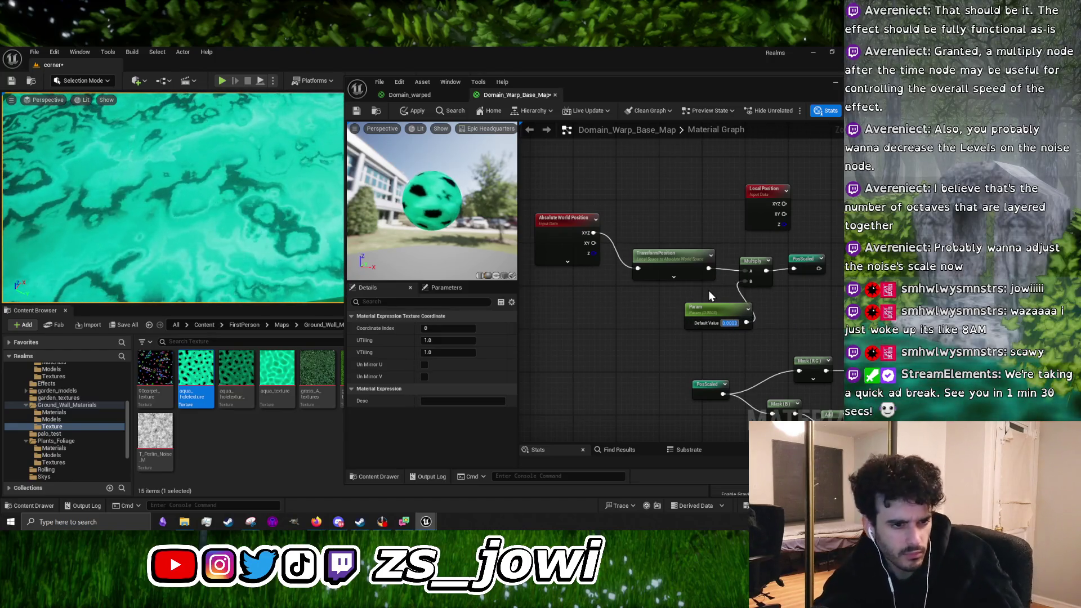
pyautogui.scroll(-4, 656, 309)
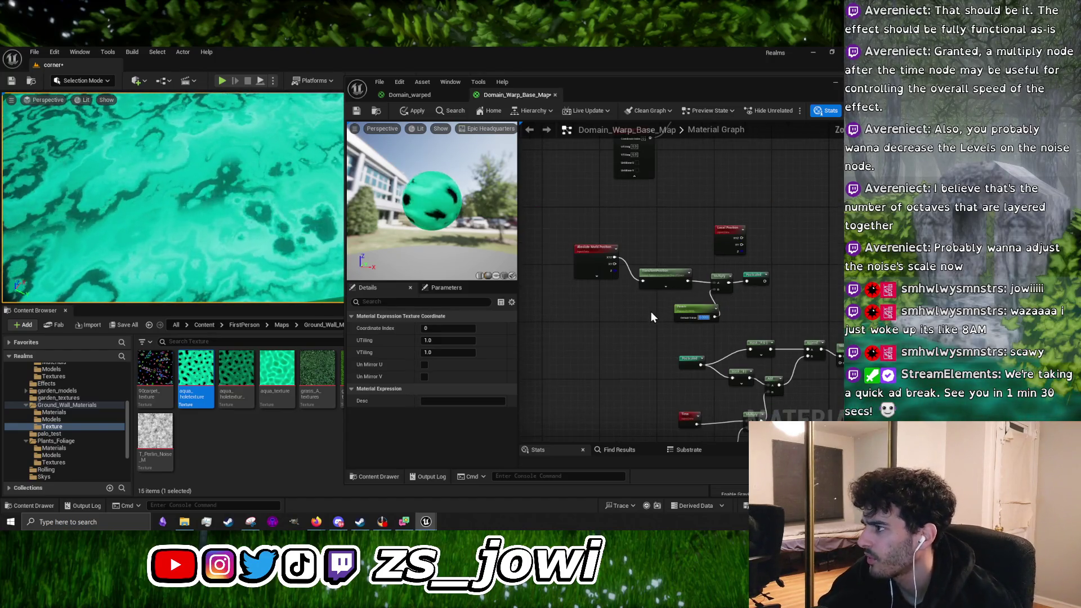
pyautogui.click(604, 305)
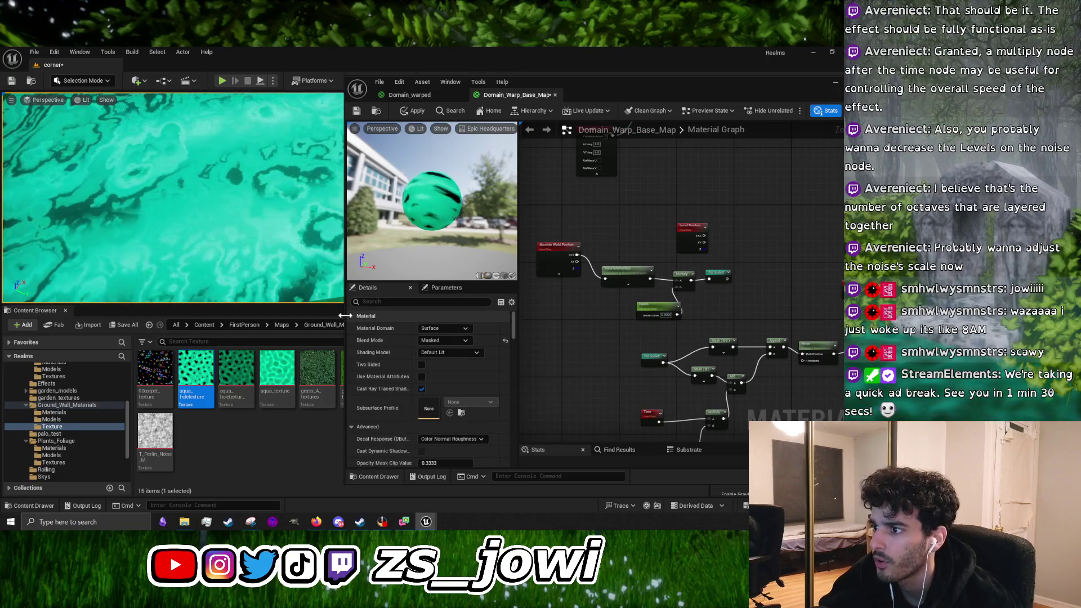
pyautogui.moveTo(347, 313); pyautogui.dragTo(240, 313)
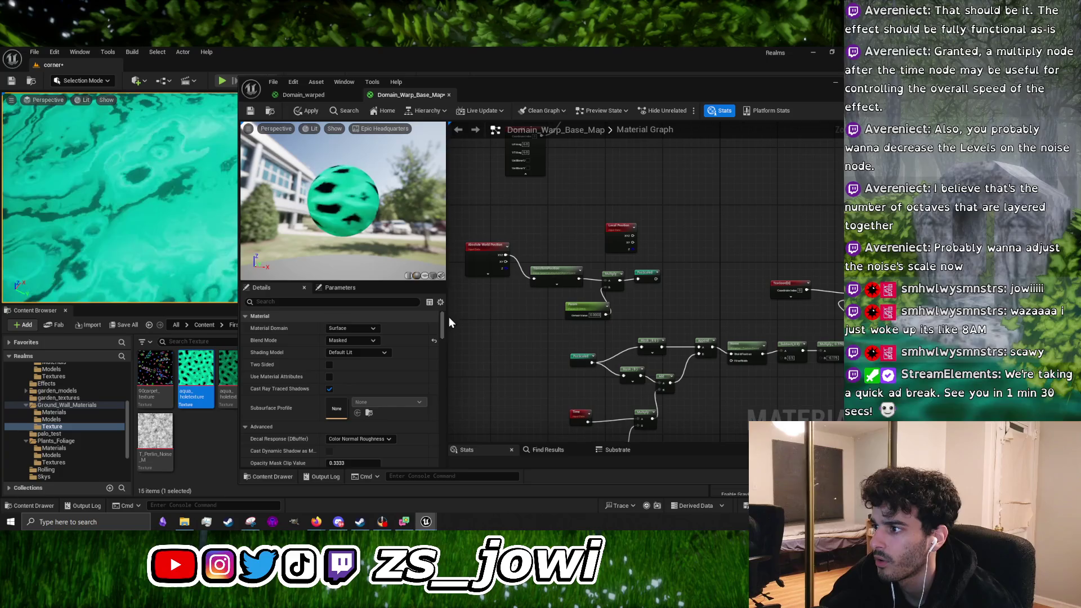
pyautogui.moveTo(447, 313)
pyautogui.mouseDown()
pyautogui.moveTo(329, 305)
pyautogui.moveTo(367, 329)
pyautogui.mouseUp()
pyautogui.scroll(3, 424, 318)
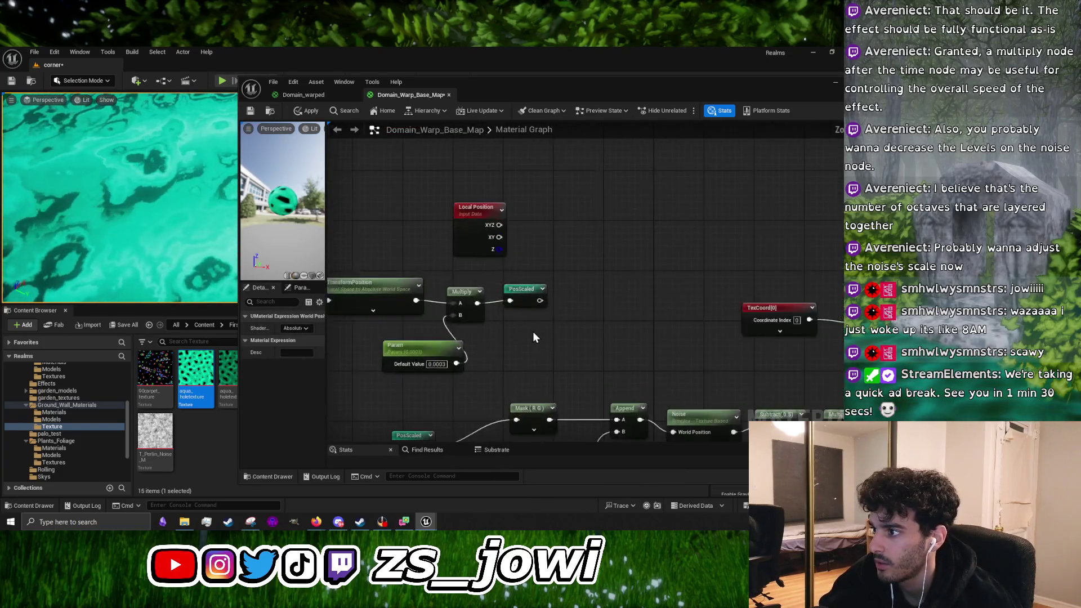
pyautogui.moveTo(555, 330); pyautogui.dragTo(463, 316)
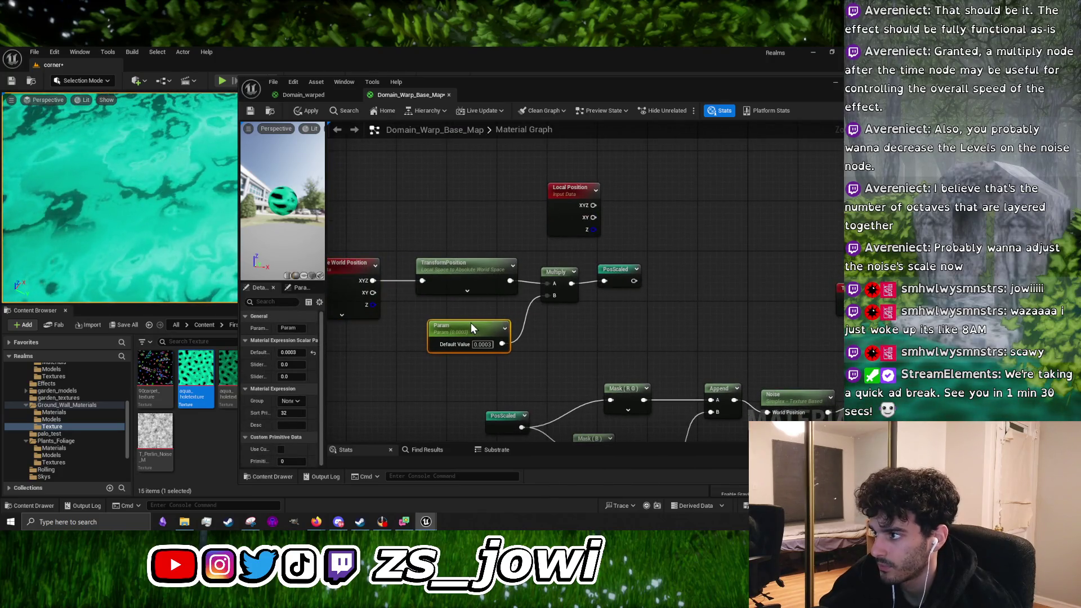
pyautogui.moveTo(557, 277); pyautogui.dragTo(557, 274)
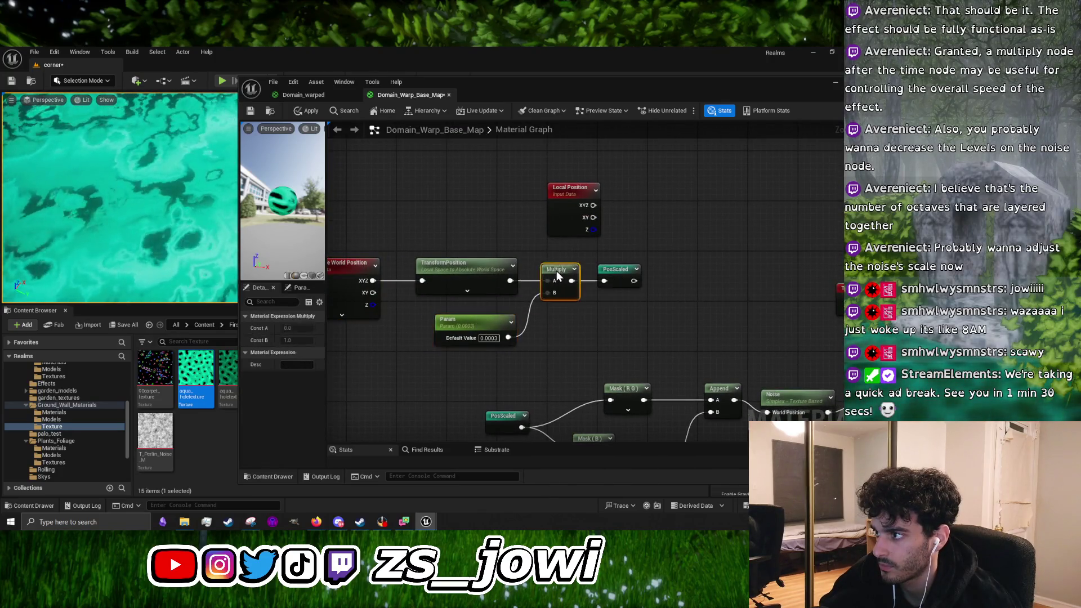
pyautogui.click(575, 337)
pyautogui.scroll(-2, 711, 272)
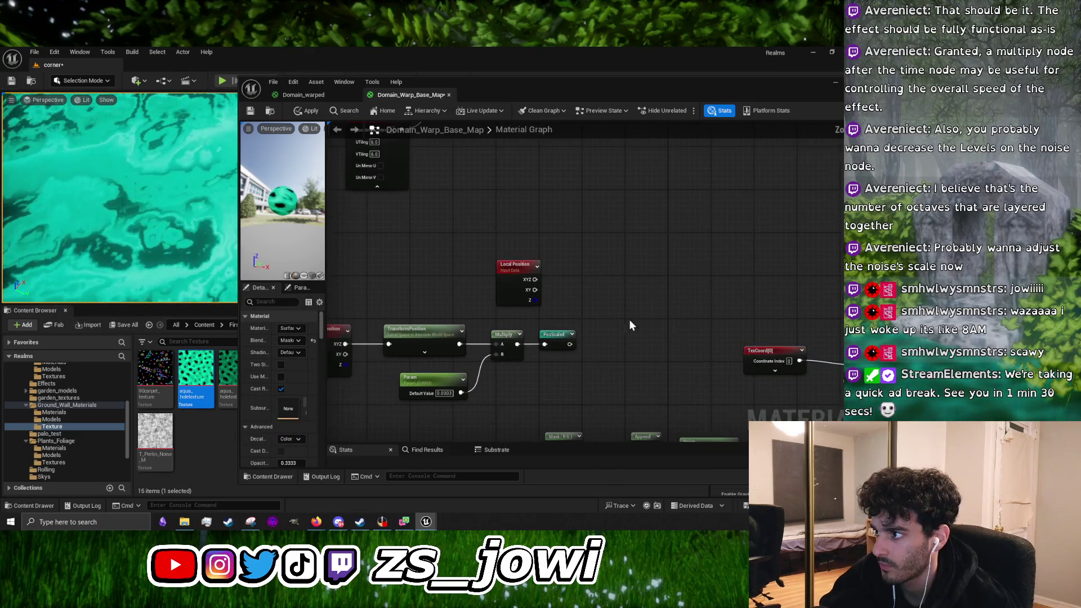
# Move Local Position up beside TexCoord and the Texture Sample closer to the output
pyautogui.click(516, 264)
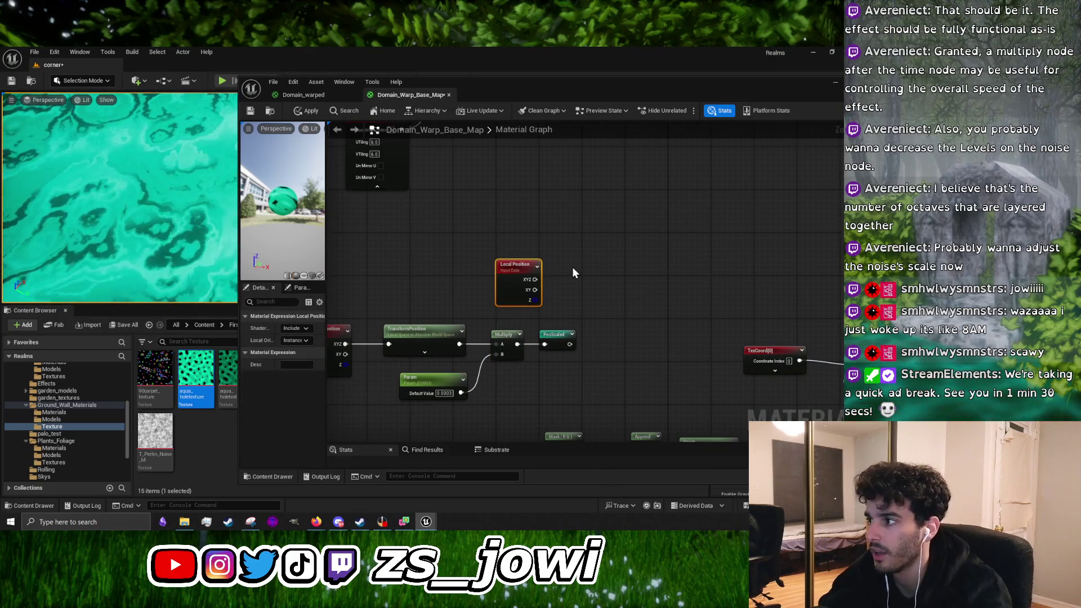
pyautogui.scroll(-4, 573, 273)
pyautogui.scroll(4, 572, 249)
pyautogui.moveTo(527, 327)
pyautogui.mouseDown()
pyautogui.moveTo(479, 231)
pyautogui.moveTo(439, 203)
pyautogui.mouseUp()
pyautogui.moveTo(560, 328)
pyautogui.mouseDown()
pyautogui.moveTo(634, 282)
pyautogui.moveTo(659, 285)
pyautogui.moveTo(581, 257)
pyautogui.mouseUp()
pyautogui.moveTo(544, 288)
pyautogui.mouseDown()
pyautogui.moveTo(543, 267)
pyautogui.moveTo(468, 257)
pyautogui.mouseUp()
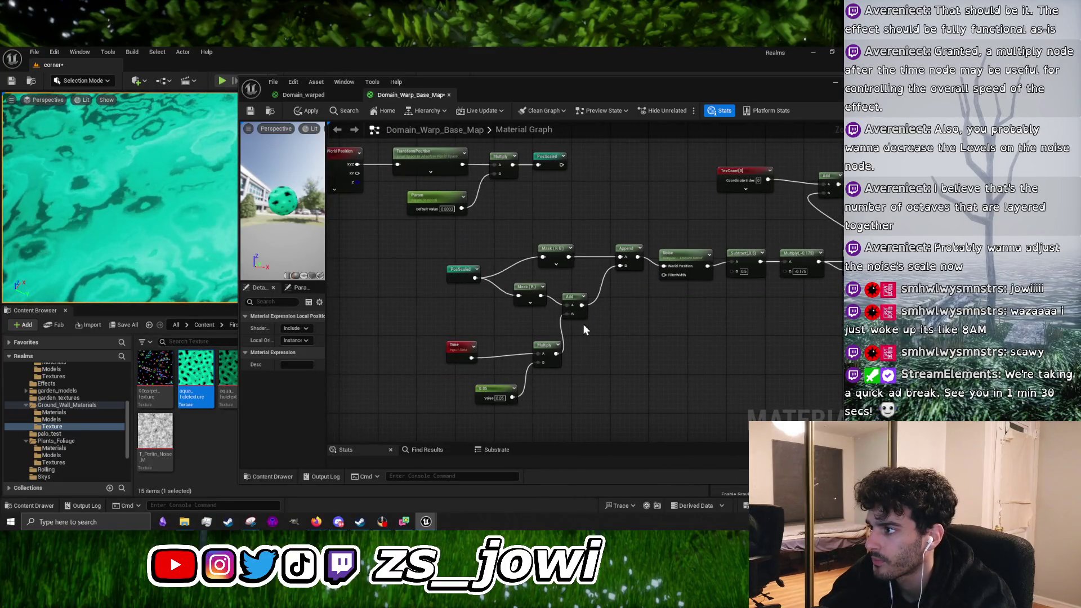
pyautogui.moveTo(581, 327); pyautogui.dragTo(516, 330)
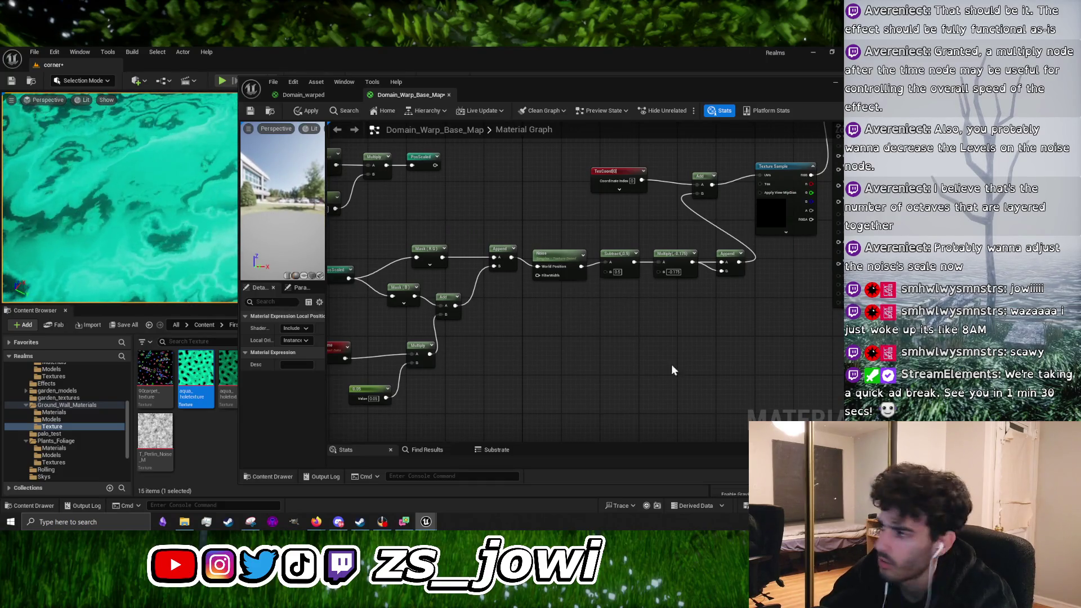
pyautogui.moveTo(651, 359)
pyautogui.mouseDown()
pyautogui.moveTo(608, 358)
pyautogui.moveTo(602, 387)
pyautogui.mouseUp()
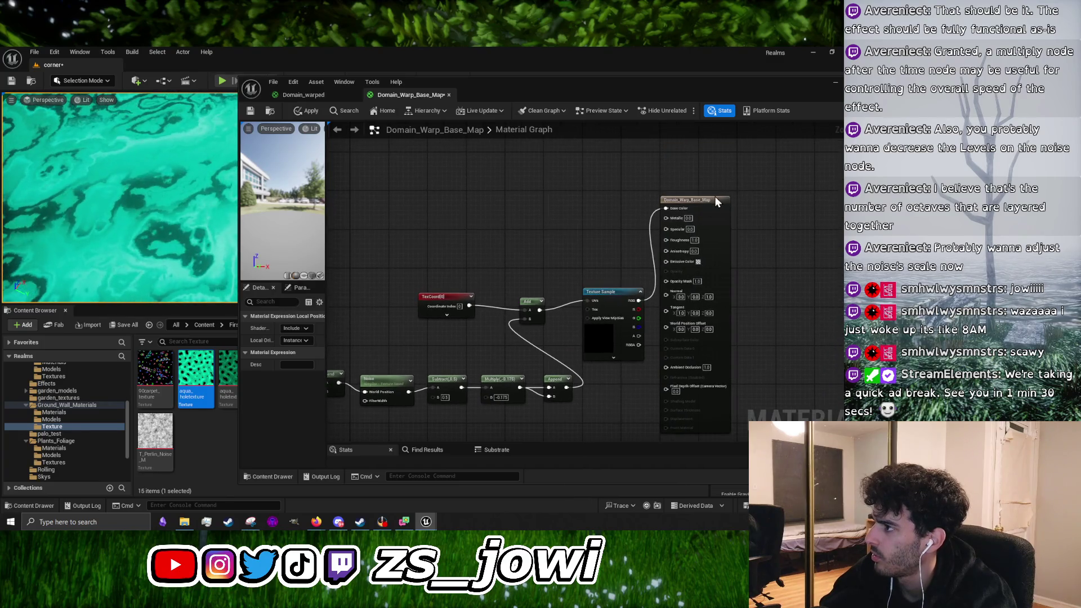
pyautogui.moveTo(725, 313)
pyautogui.mouseDown()
pyautogui.moveTo(744, 207)
pyautogui.moveTo(714, 312)
pyautogui.moveTo(720, 288)
pyautogui.mouseUp()
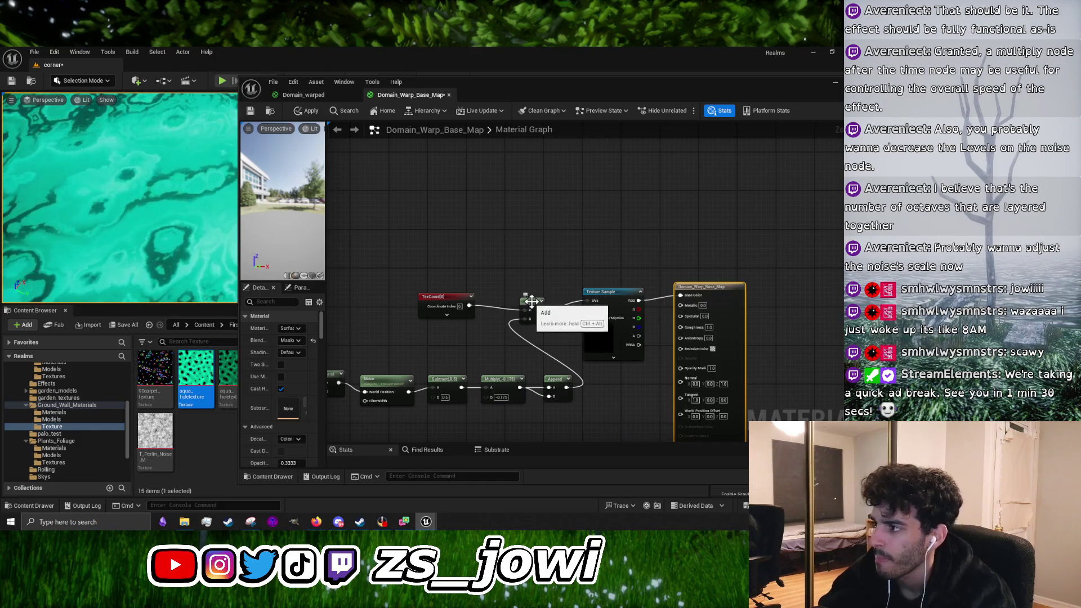
pyautogui.moveTo(612, 294); pyautogui.dragTo(631, 301)
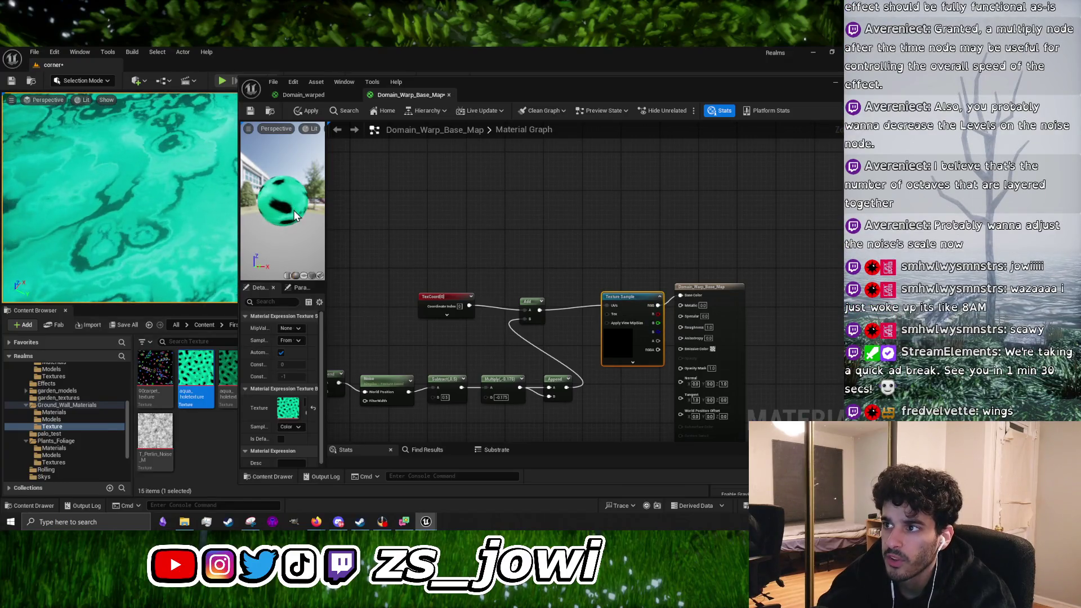
# Apply and save the Domain_Warp_Base_Map material
pyautogui.scroll(3, 293, 211)
pyautogui.click(304, 112)
pyautogui.click(250, 112)
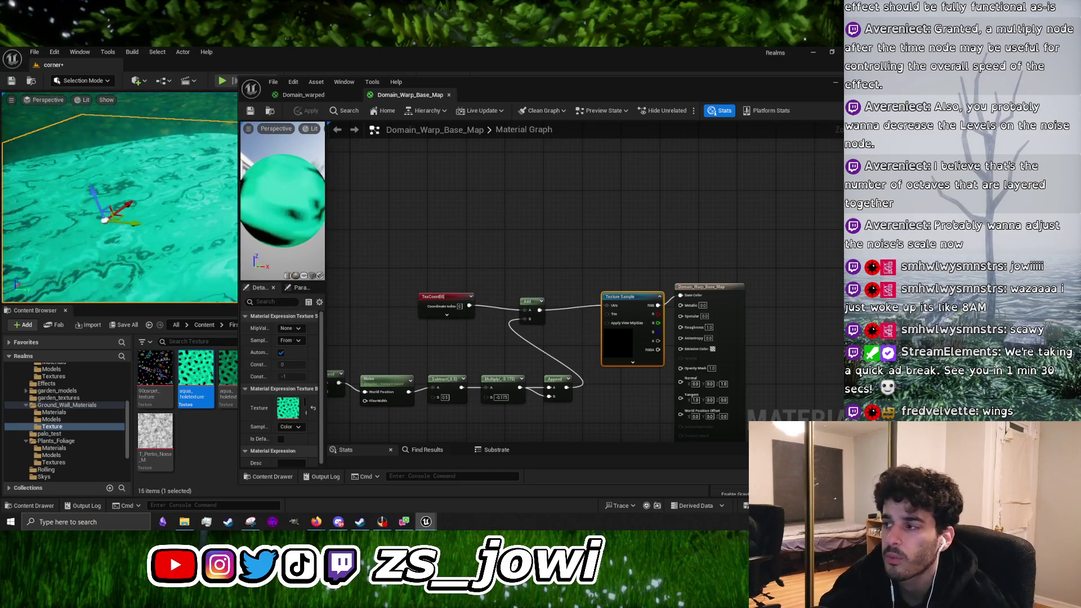
pyautogui.scroll(-7, 492, 279)
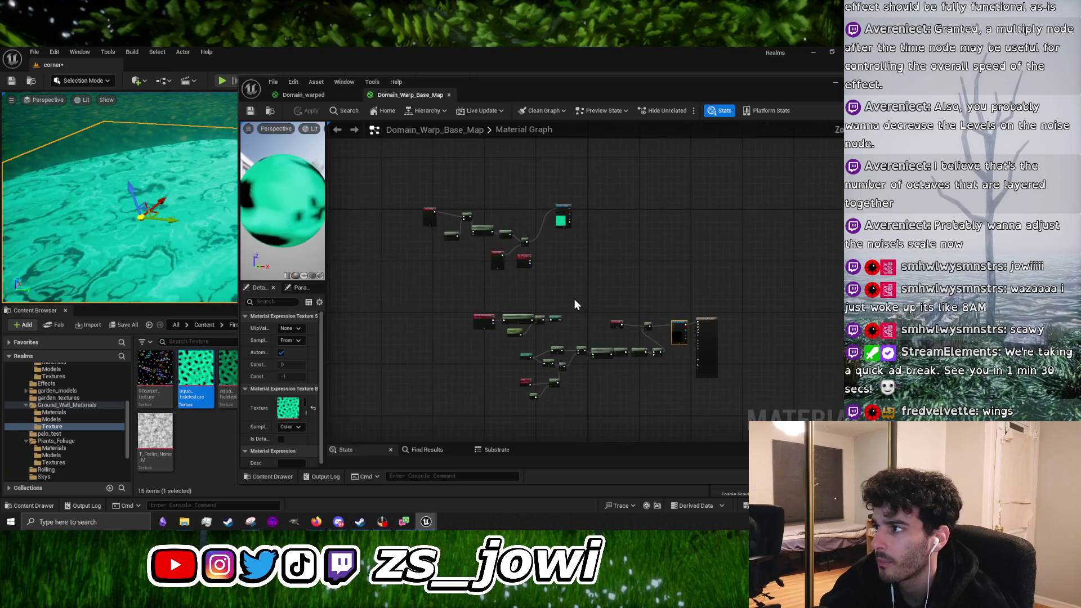
pyautogui.scroll(3, 569, 260)
pyautogui.scroll(1, 591, 257)
pyautogui.scroll(4, 591, 257)
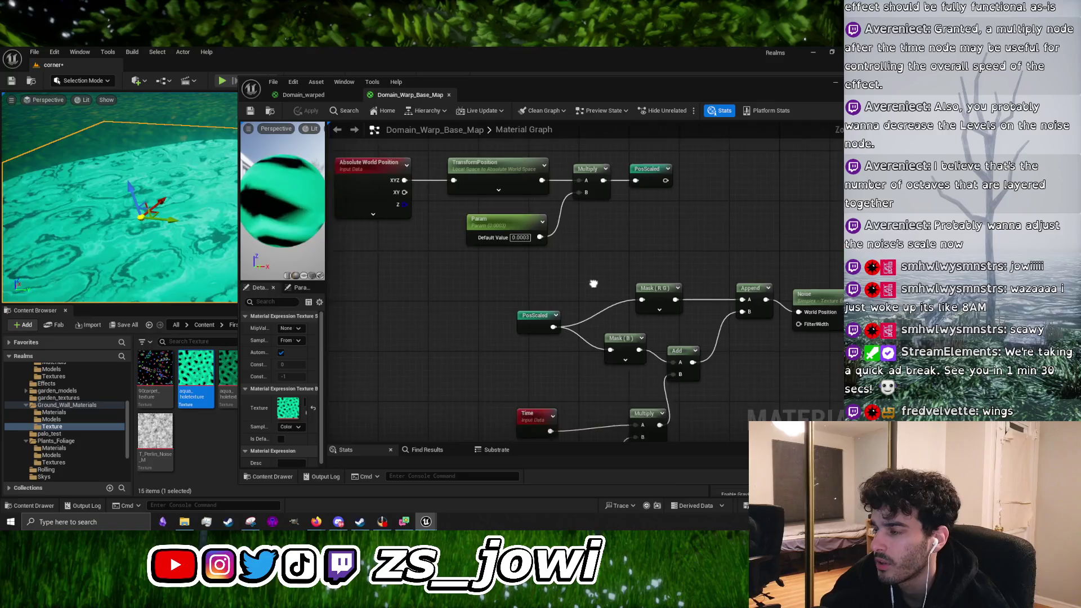
# Lower the Param default value to 0.00003 and apply the material
pyautogui.moveTo(594, 283); pyautogui.dragTo(619, 313)
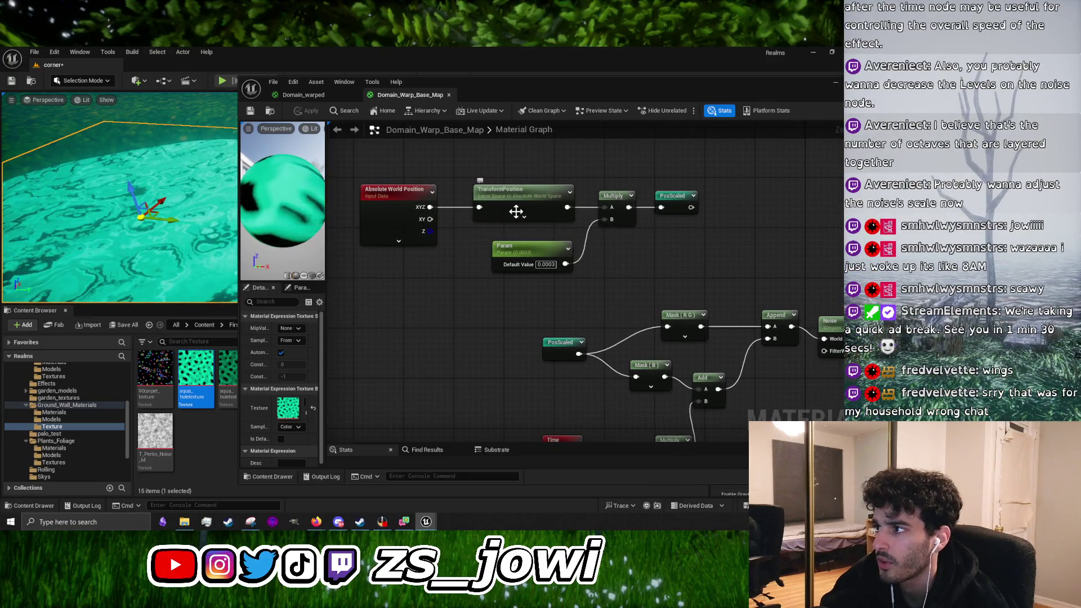
pyautogui.click(543, 194)
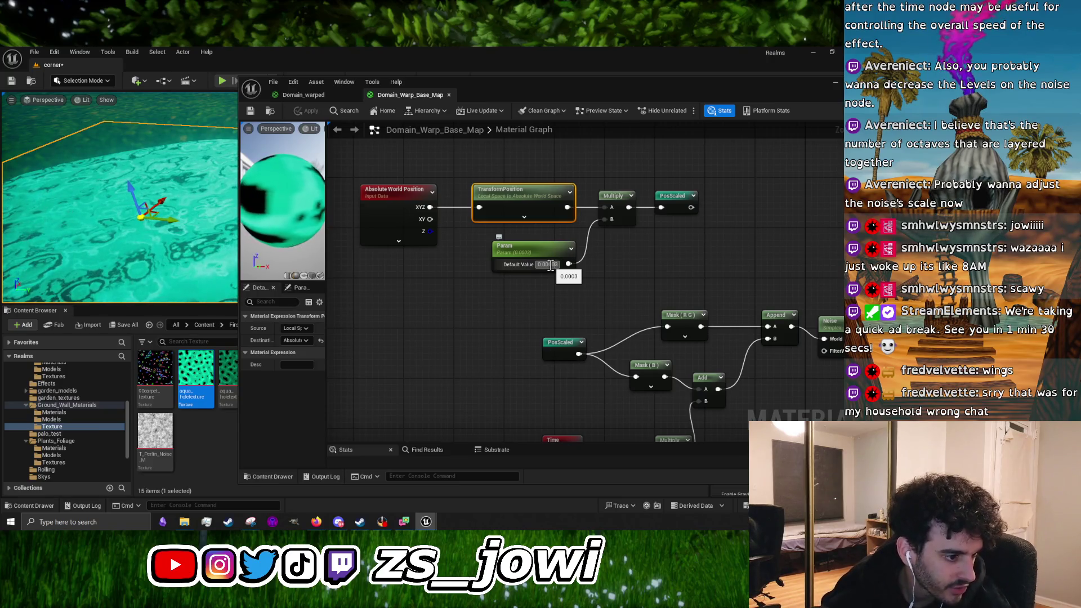
pyautogui.write('0')
pyautogui.press('Return')
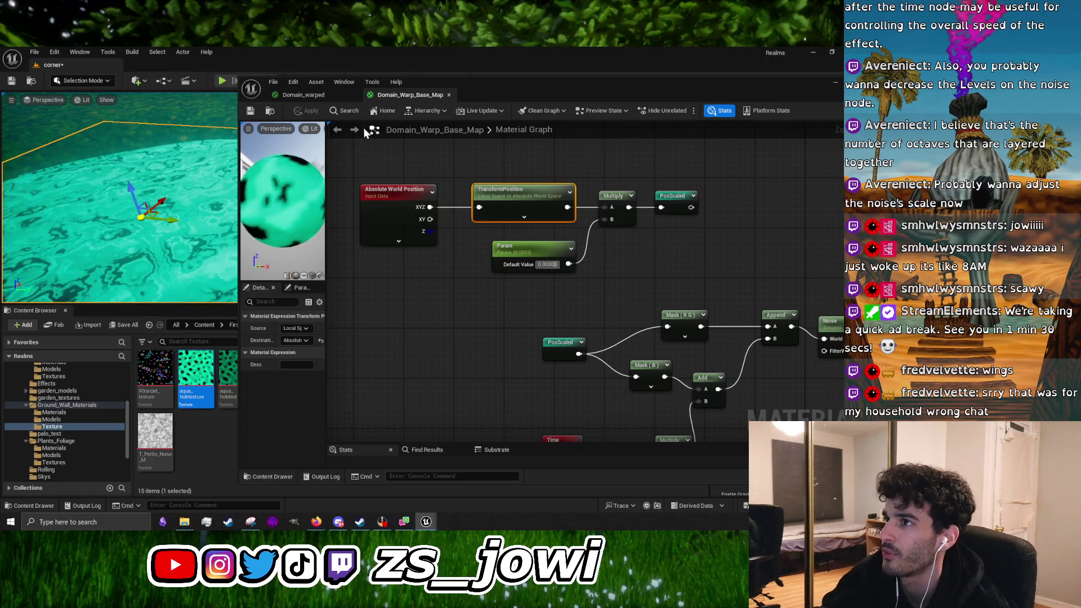
pyautogui.click(442, 322)
pyautogui.click(311, 111)
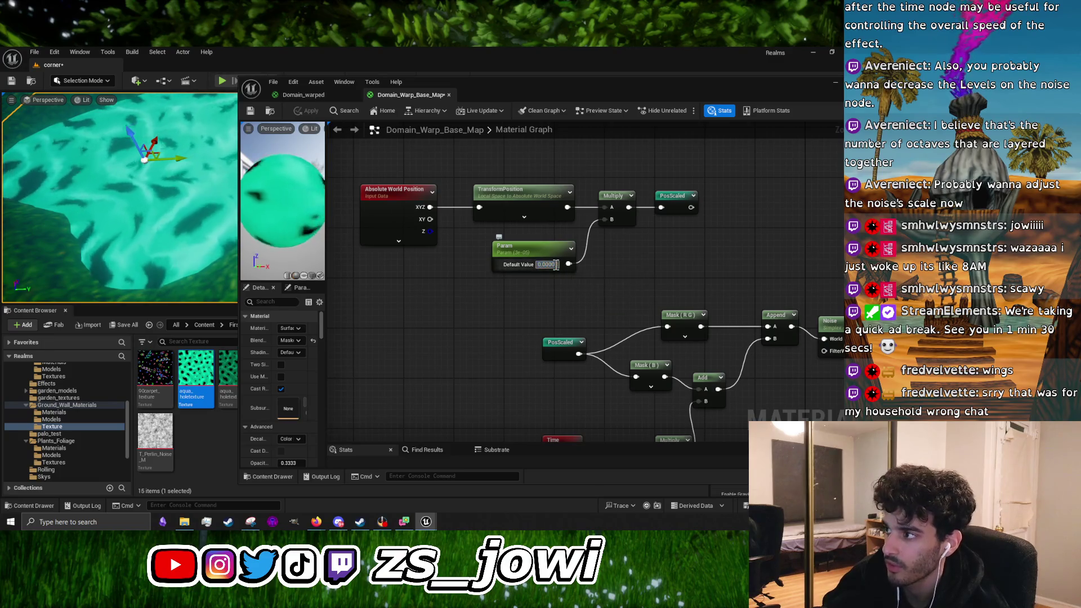
# Reduce the Param value further to 0.000005 and apply it
pyautogui.write('0')
pyautogui.press('Return')
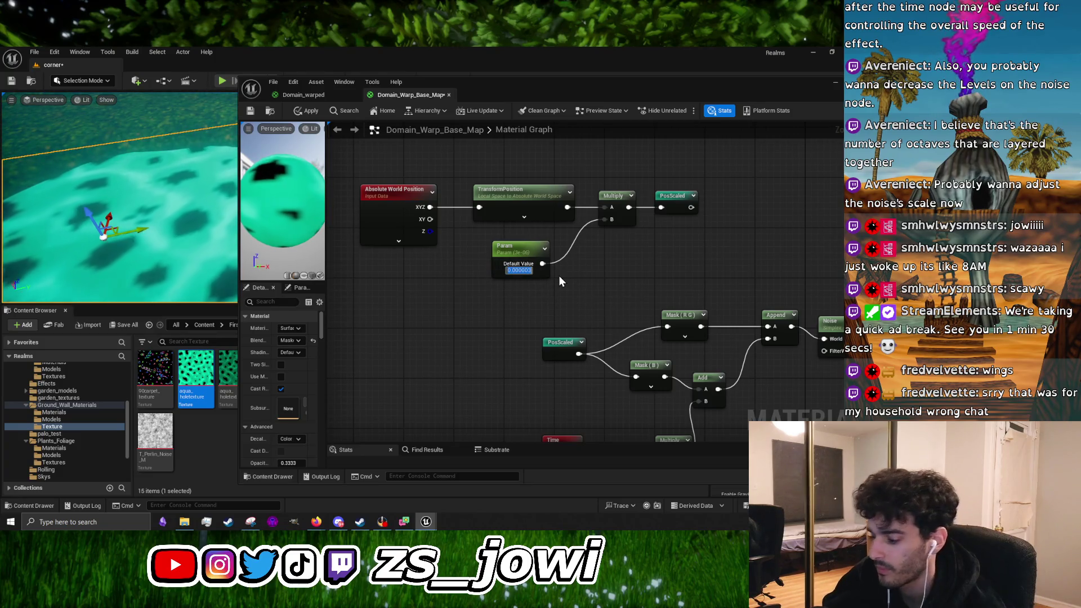
pyautogui.press('End')
pyautogui.press('Return')
pyautogui.write('0.000005')
pyautogui.press('Return')
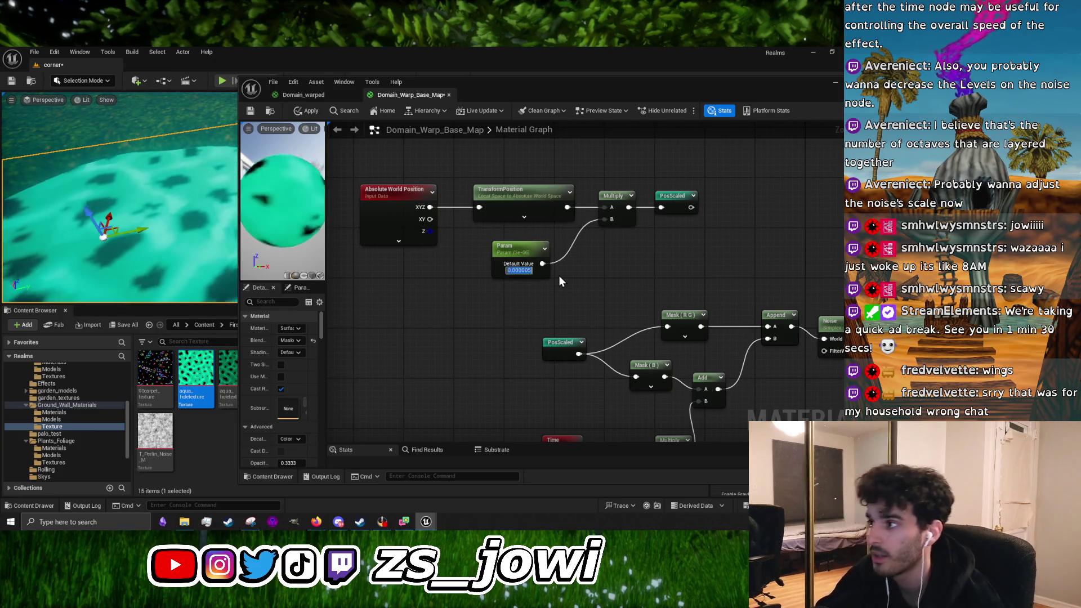
pyautogui.click(308, 111)
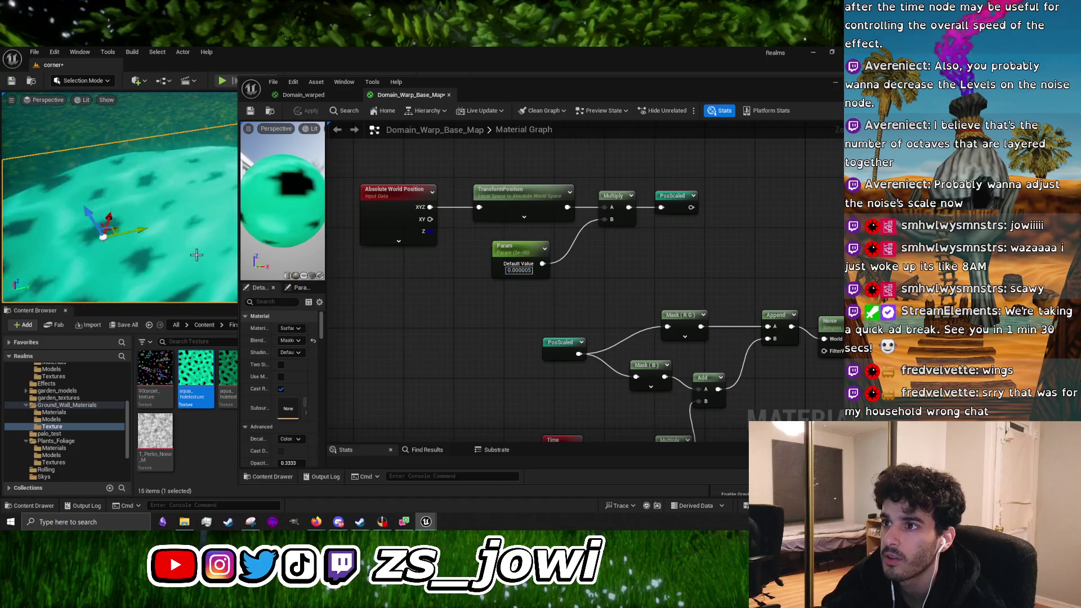
# Widen the level viewport, change the TexCoord node's UTiling value, and apply the denser tiling
pyautogui.moveTo(243, 248); pyautogui.dragTo(396, 248)
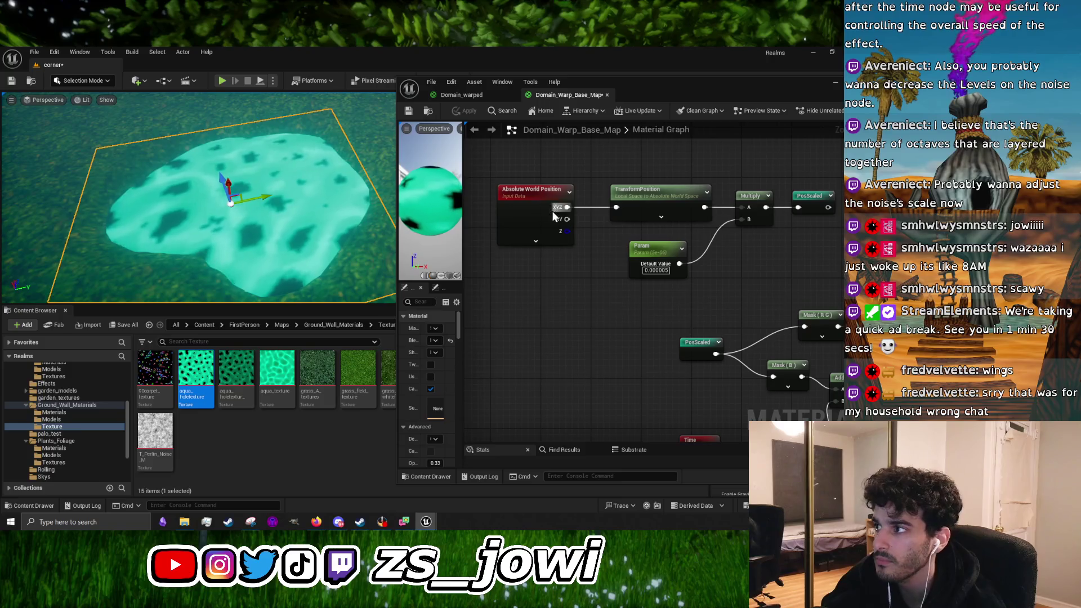
pyautogui.moveTo(566, 240)
pyautogui.mouseDown()
pyautogui.moveTo(552, 276)
pyautogui.moveTo(603, 349)
pyautogui.moveTo(756, 312)
pyautogui.moveTo(794, 351)
pyautogui.moveTo(633, 210)
pyautogui.mouseUp()
pyautogui.click(632, 210)
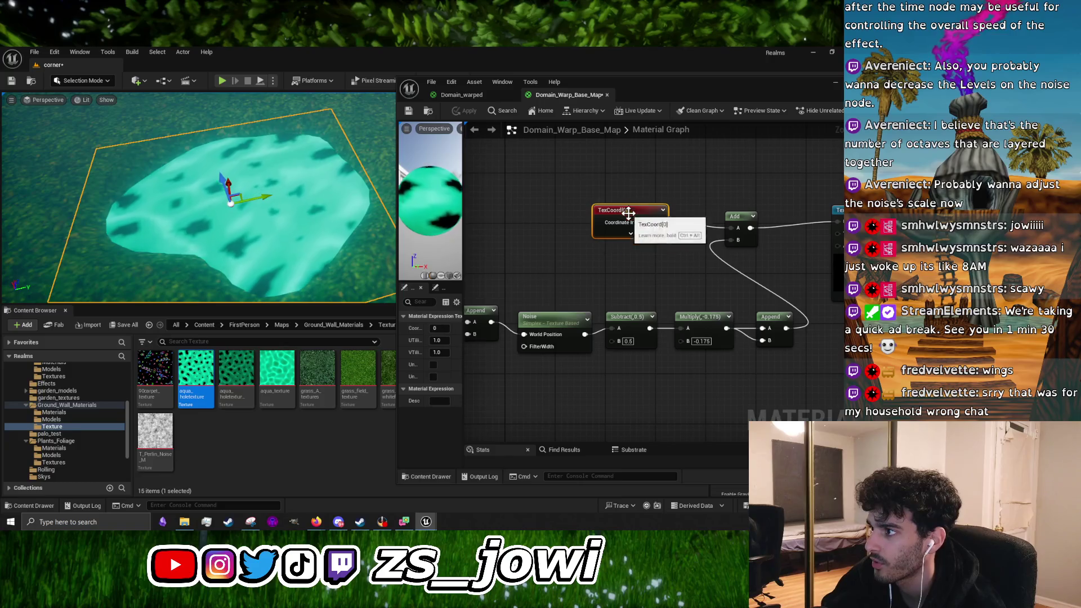
pyautogui.click(437, 340)
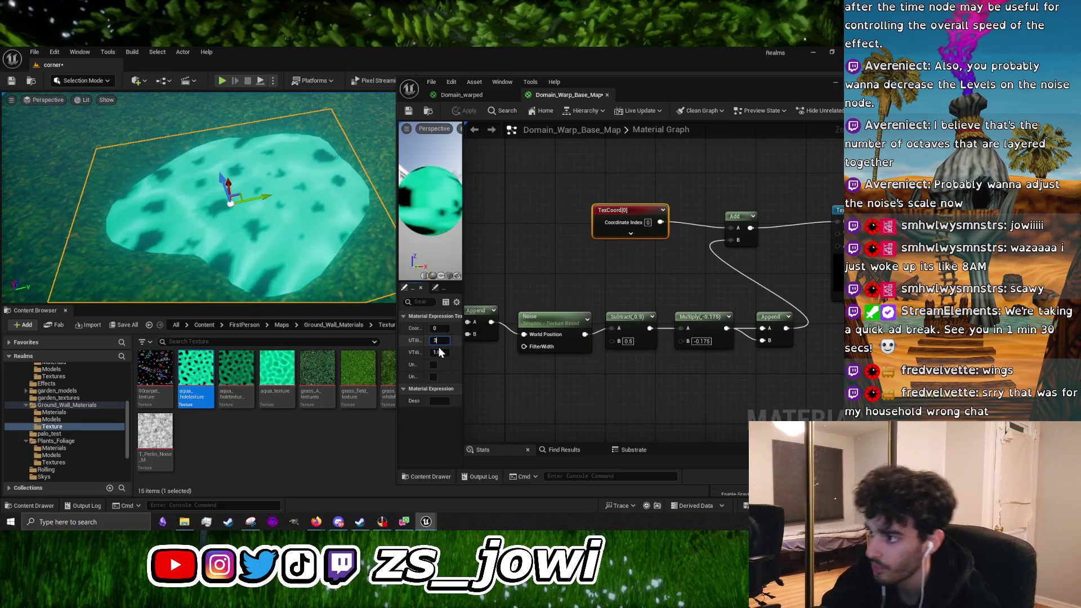
pyautogui.press('Return')
pyautogui.click(466, 235)
pyautogui.click(464, 110)
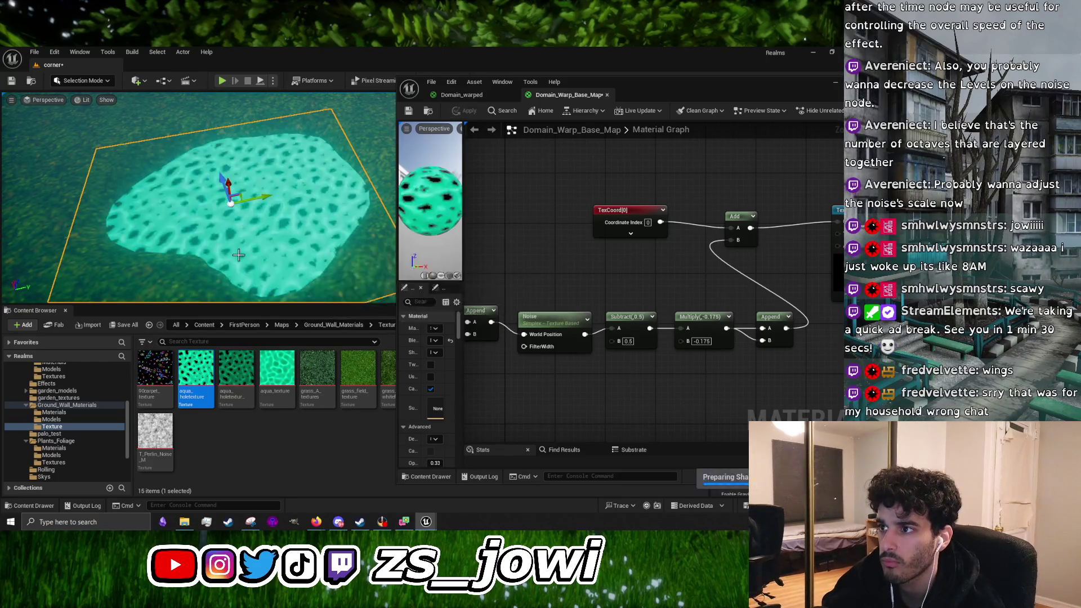
pyautogui.scroll(3, 238, 256)
pyautogui.moveTo(239, 256)
pyautogui.mouseDown()
pyautogui.moveTo(239, 225)
pyautogui.moveTo(265, 220)
pyautogui.moveTo(240, 220)
pyautogui.mouseUp()
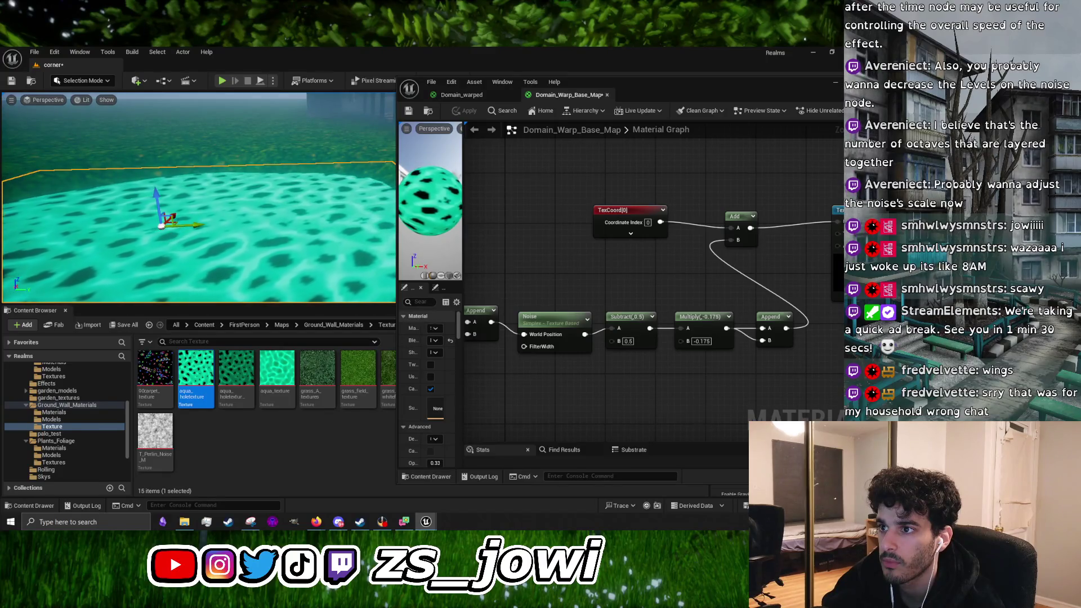
pyautogui.scroll(-3, 575, 249)
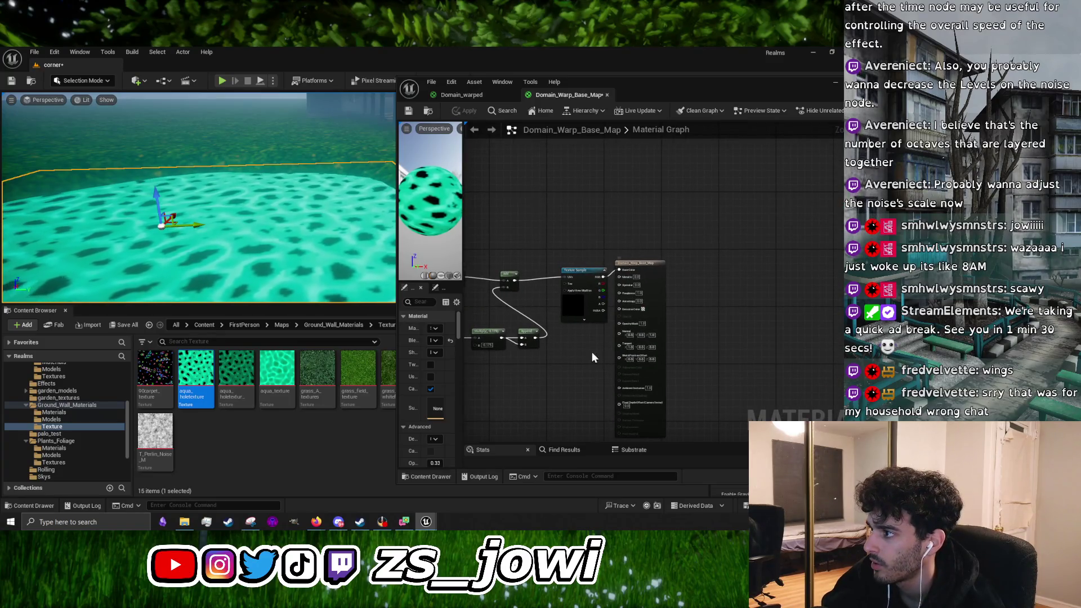
# Add aqua_texture as a Texture Sample with UVs fed by the Add node, then apply
pyautogui.moveTo(647, 271); pyautogui.dragTo(722, 271)
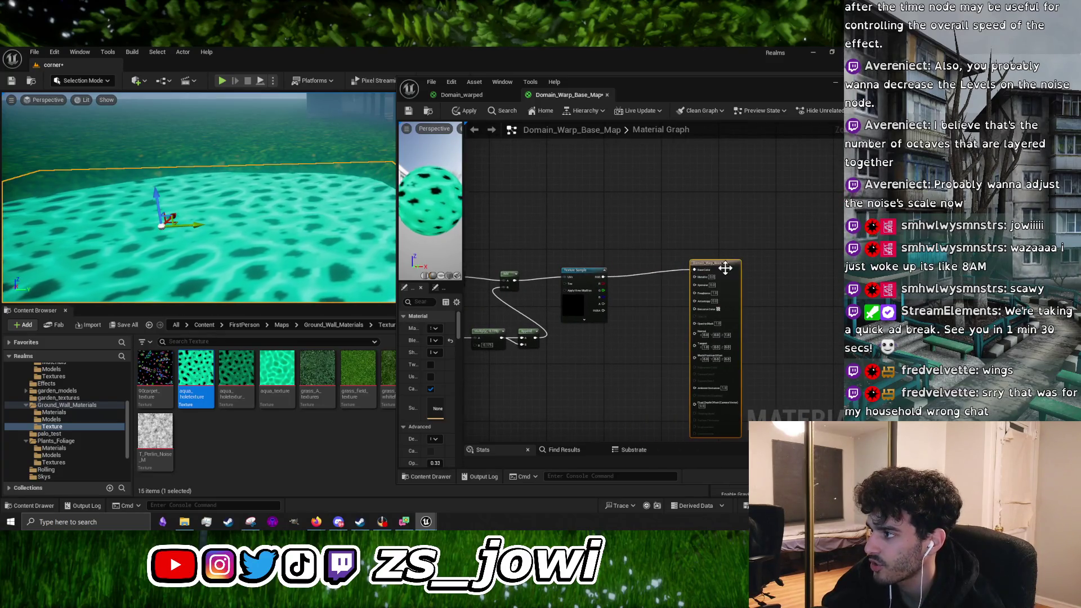
pyautogui.moveTo(197, 225)
pyautogui.mouseDown()
pyautogui.moveTo(201, 203)
pyautogui.moveTo(187, 188)
pyautogui.moveTo(187, 197)
pyautogui.mouseUp()
pyautogui.moveTo(276, 375)
pyautogui.mouseDown()
pyautogui.moveTo(428, 343)
pyautogui.moveTo(585, 213)
pyautogui.moveTo(629, 287)
pyautogui.moveTo(691, 296)
pyautogui.mouseUp()
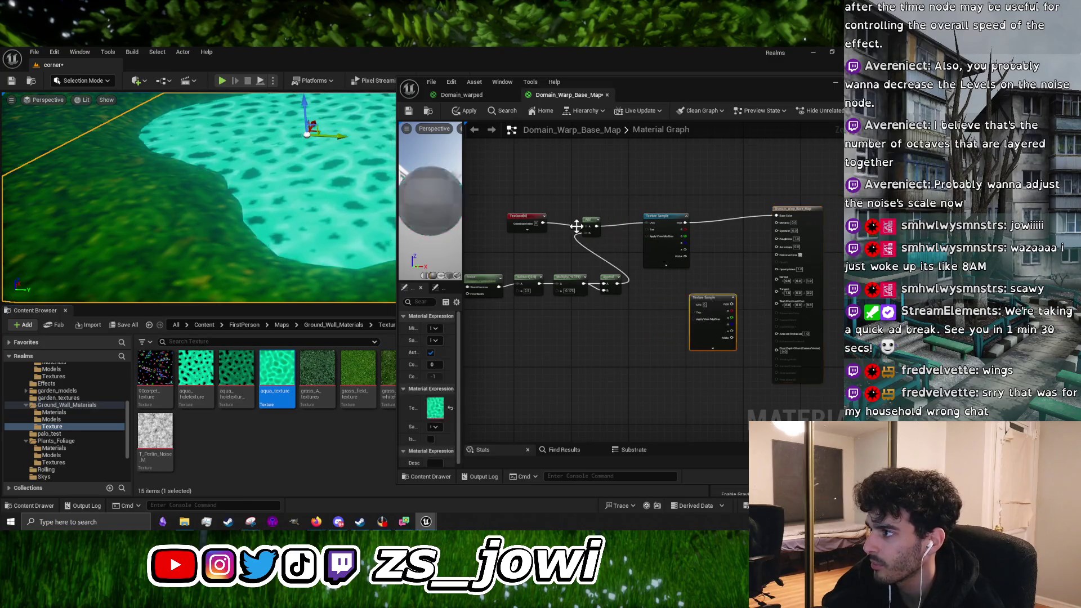
pyautogui.moveTo(596, 227)
pyautogui.mouseDown()
pyautogui.moveTo(693, 304)
pyautogui.moveTo(776, 214)
pyautogui.mouseUp()
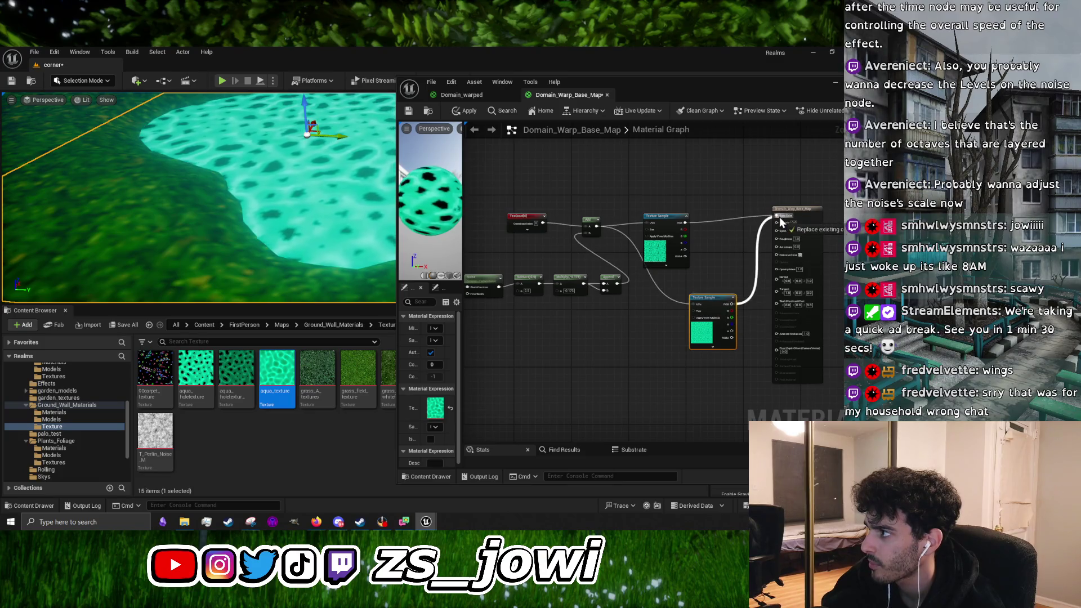
pyautogui.click(471, 113)
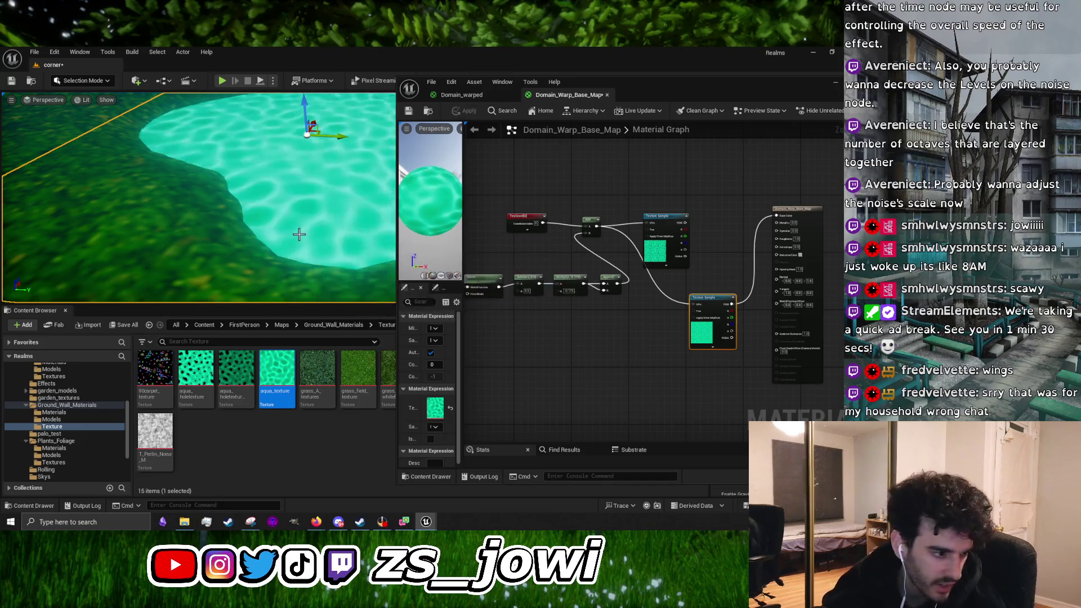
pyautogui.moveTo(291, 218)
pyautogui.mouseDown()
pyautogui.moveTo(289, 251)
pyautogui.moveTo(329, 248)
pyautogui.mouseUp()
pyautogui.moveTo(602, 401)
pyautogui.mouseDown()
pyautogui.moveTo(613, 367)
pyautogui.moveTo(566, 366)
pyautogui.moveTo(680, 356)
pyautogui.mouseUp()
pyautogui.scroll(4, 525, 322)
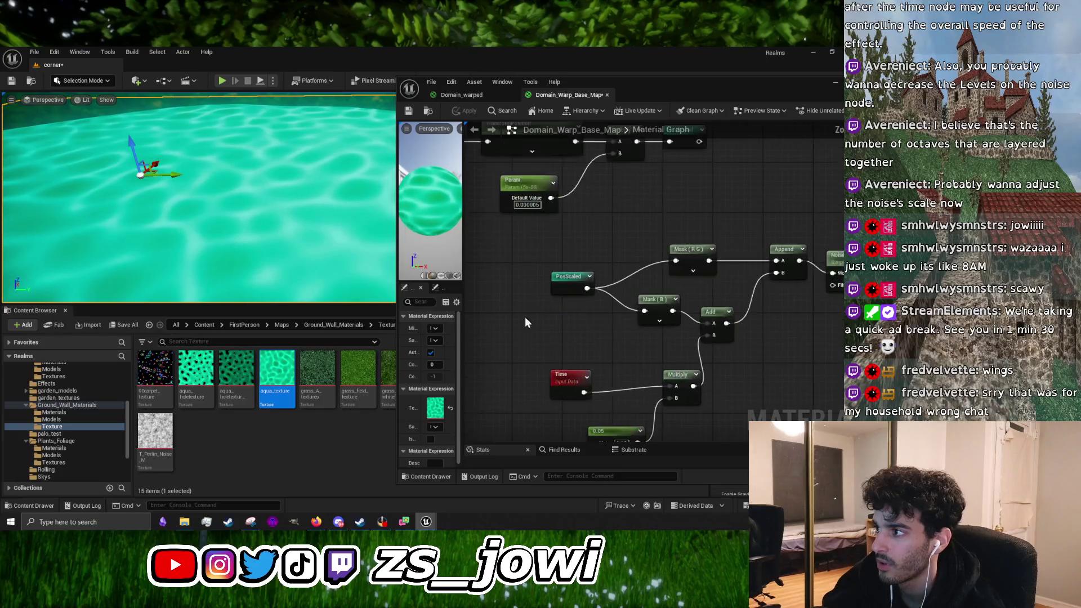
# Set the Param default to 0.000009, apply it, and inspect the rippling water in the level
pyautogui.click(579, 268)
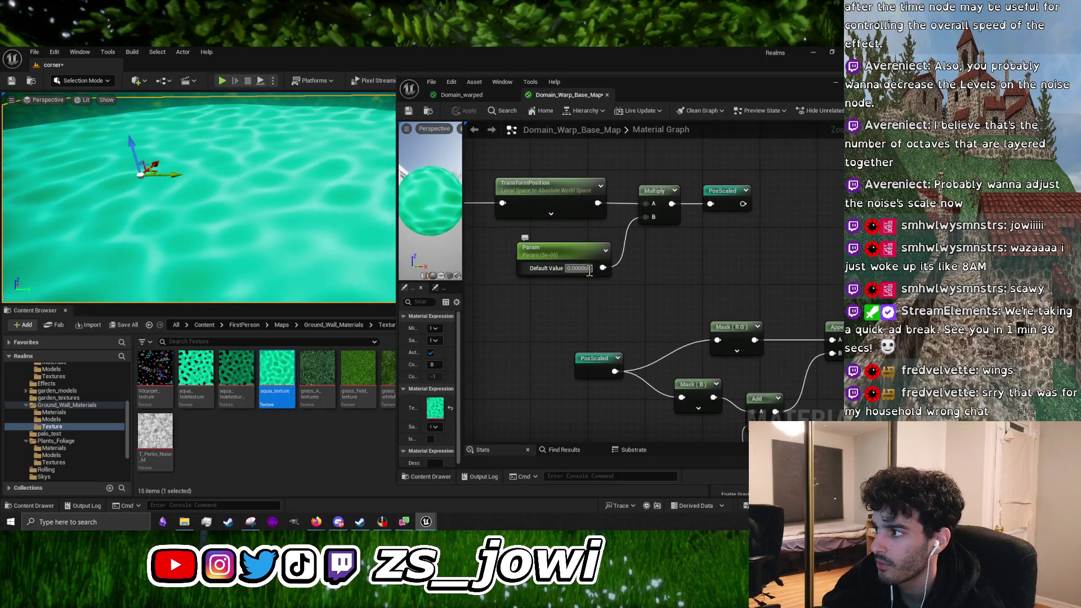
pyautogui.write('0.000009')
pyautogui.press('Return')
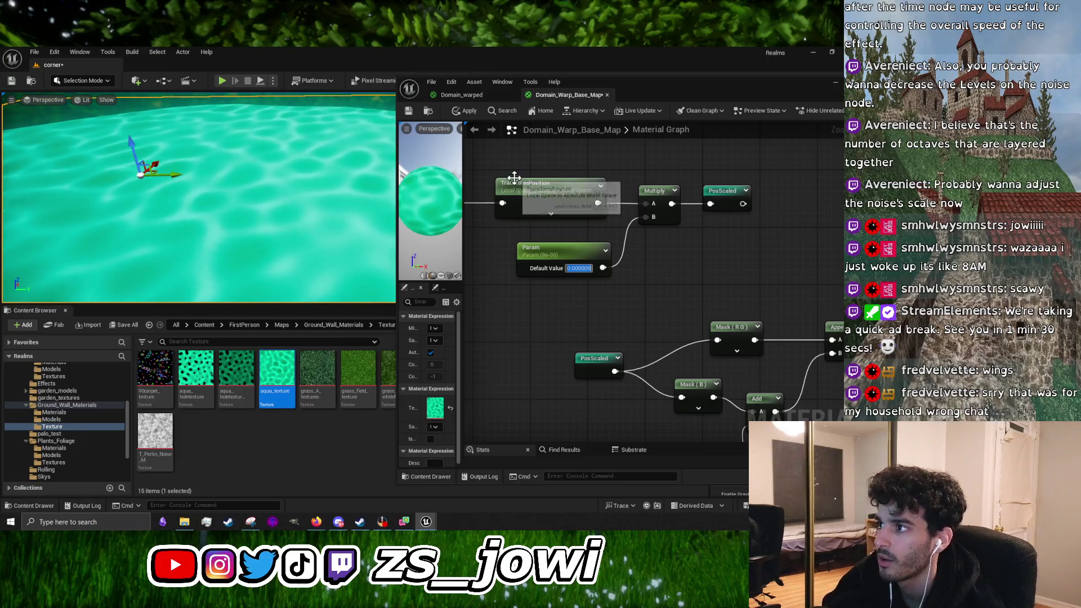
pyautogui.click(469, 113)
pyautogui.moveTo(268, 214)
pyautogui.mouseDown()
pyautogui.moveTo(247, 191)
pyautogui.moveTo(203, 209)
pyautogui.moveTo(169, 191)
pyautogui.moveTo(169, 226)
pyautogui.moveTo(152, 225)
pyautogui.mouseUp()
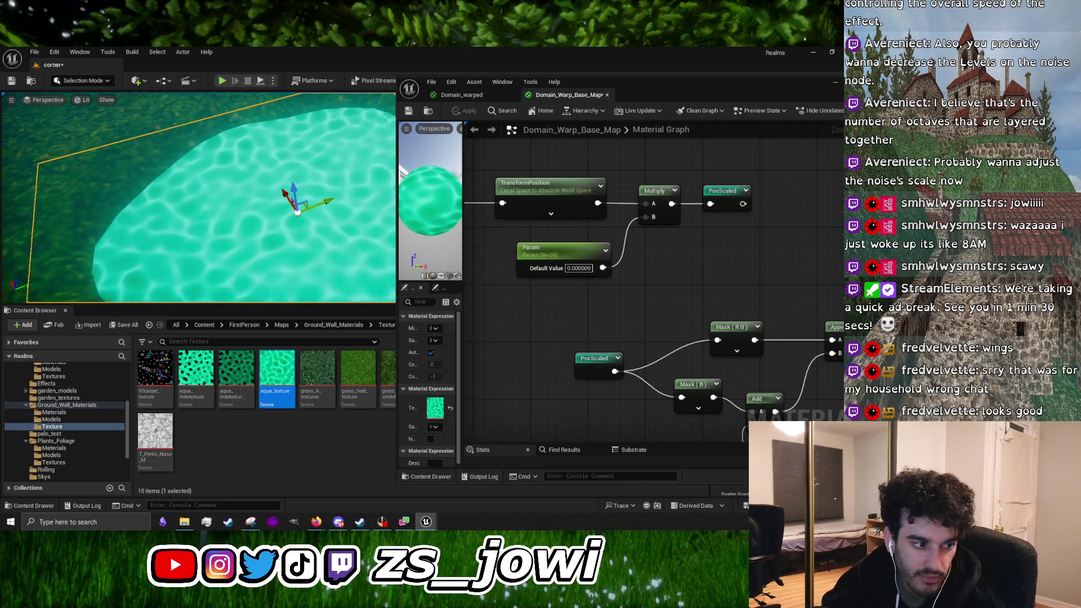
pyautogui.moveTo(152, 225)
pyautogui.mouseDown()
pyautogui.moveTo(147, 197)
pyautogui.moveTo(147, 217)
pyautogui.mouseUp()
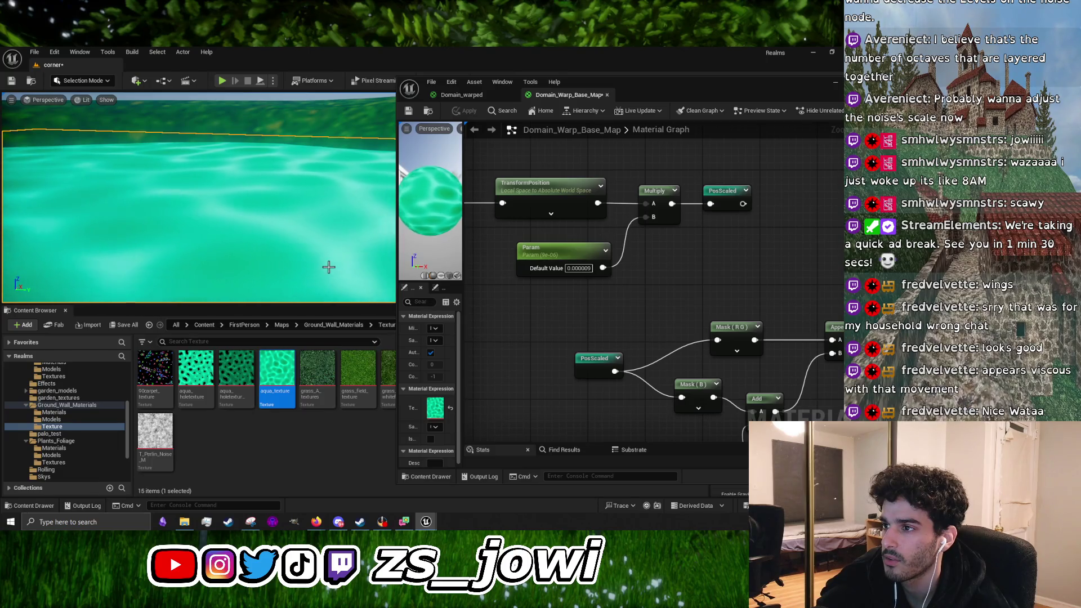
pyautogui.scroll(-5, 332, 247)
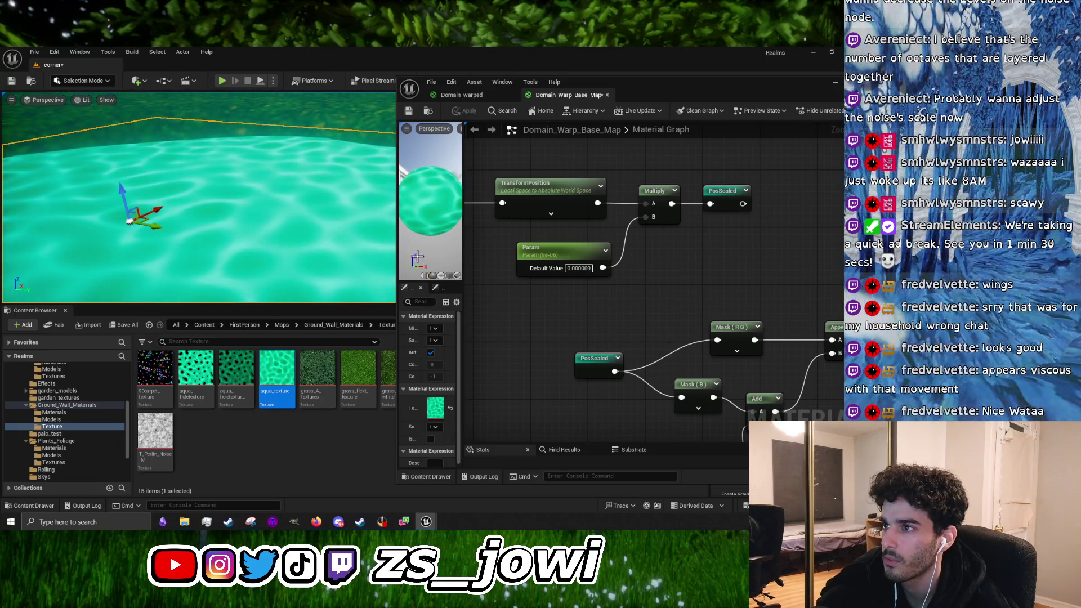
pyautogui.moveTo(658, 344)
pyautogui.mouseDown()
pyautogui.moveTo(558, 227)
pyautogui.moveTo(639, 212)
pyautogui.mouseUp()
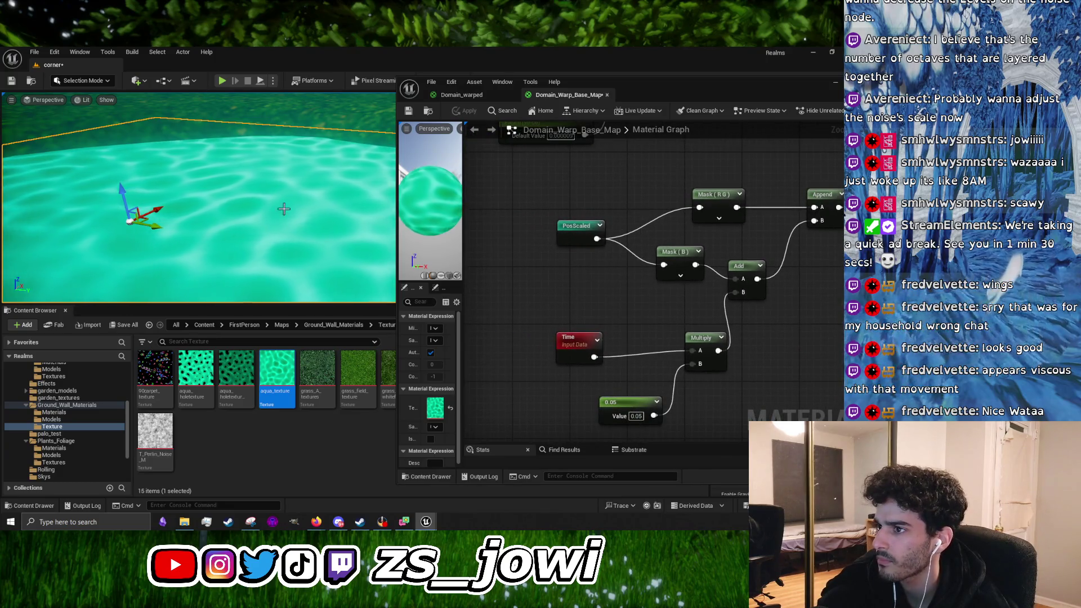
# Shift the 0.05 Constant and Time nodes left together, away from the Multiply node
pyautogui.moveTo(301, 220); pyautogui.dragTo(301, 185)
pyautogui.moveTo(197, 236); pyautogui.dragTo(197, 225)
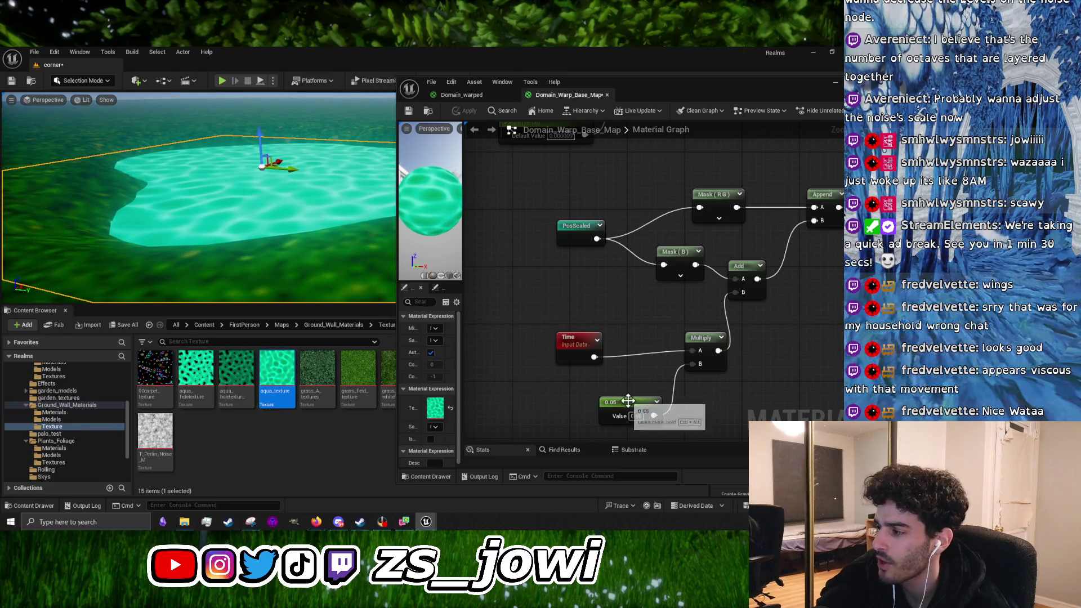
pyautogui.moveTo(637, 413); pyautogui.dragTo(580, 406)
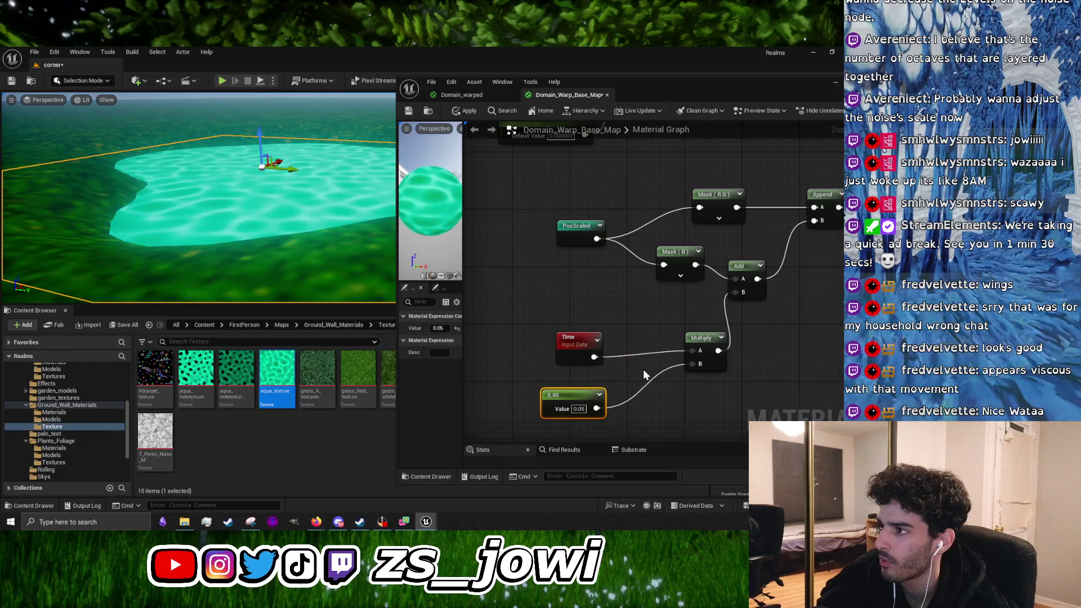
pyautogui.keyDown('ctrl'); pyautogui.click(582, 342); pyautogui.keyUp('ctrl')
pyautogui.moveTo(582, 342); pyautogui.dragTo(530, 333)
pyautogui.moveTo(295, 227); pyautogui.dragTo(200, 231)
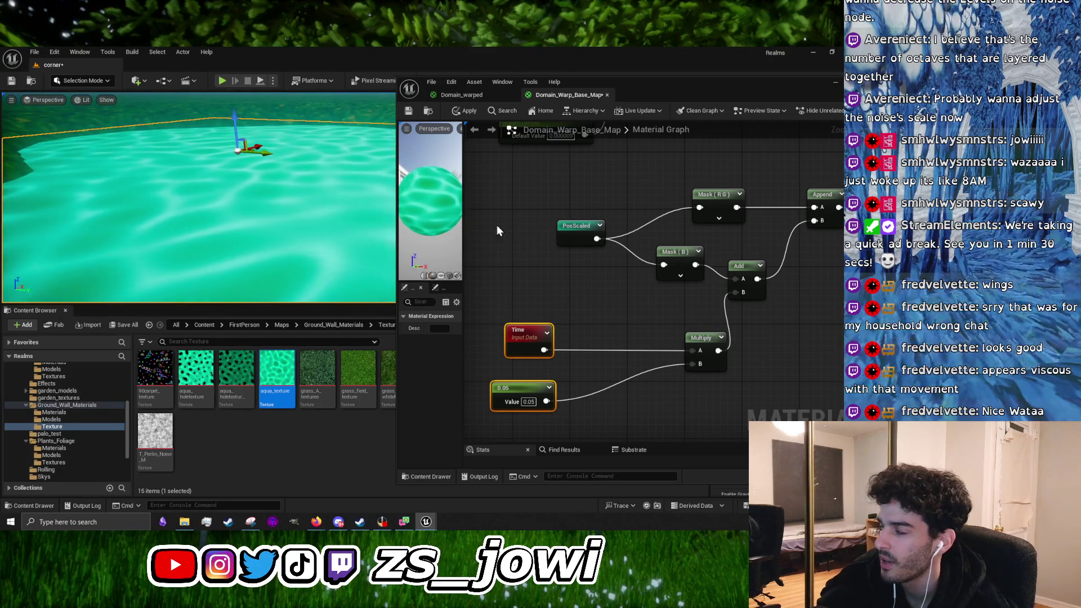
pyautogui.scroll(-2, 560, 282)
pyautogui.moveTo(559, 282); pyautogui.dragTo(606, 354)
pyautogui.click(604, 320)
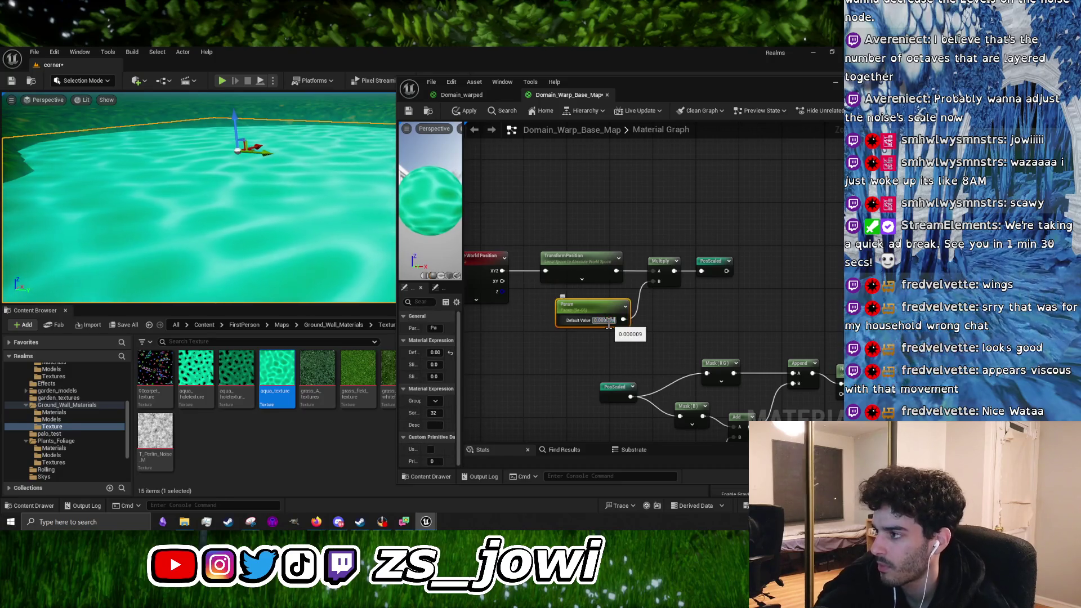
# Add a LinearInterpolate (Lerp) node beside Multiply, wire Time into its A input, and apply
pyautogui.press('Return')
pyautogui.moveTo(632, 346); pyautogui.dragTo(607, 211)
pyautogui.rightClick(631, 418)
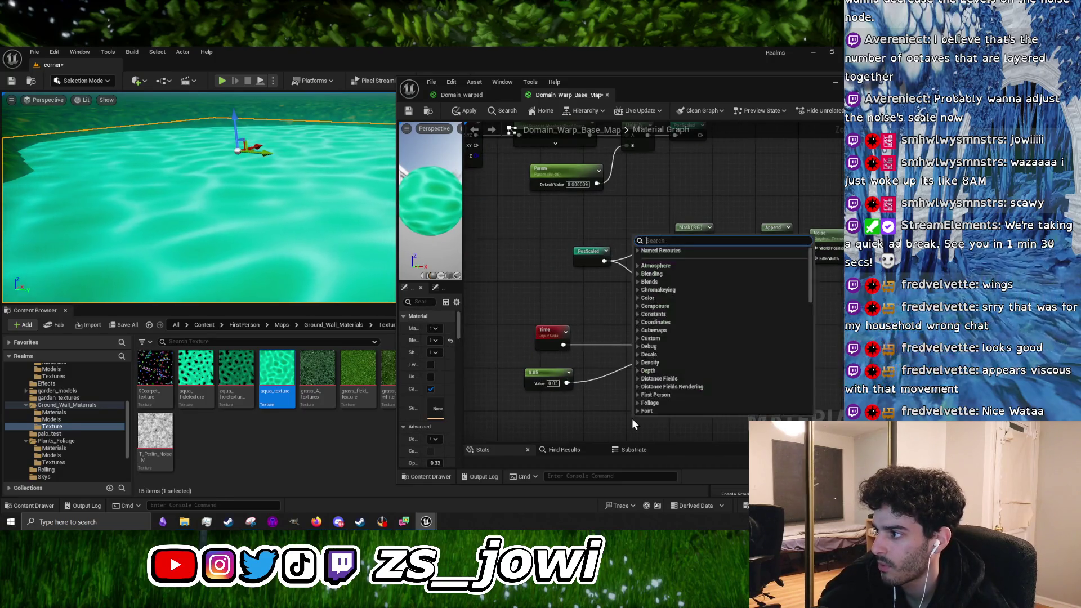
pyautogui.write('clamp')
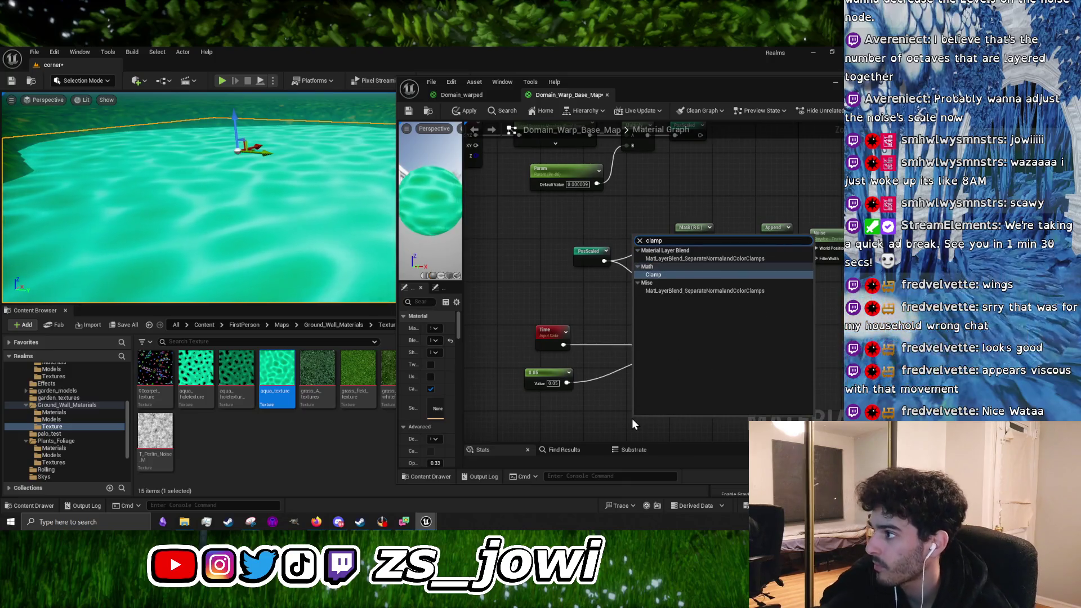
pyautogui.rightClick(615, 409)
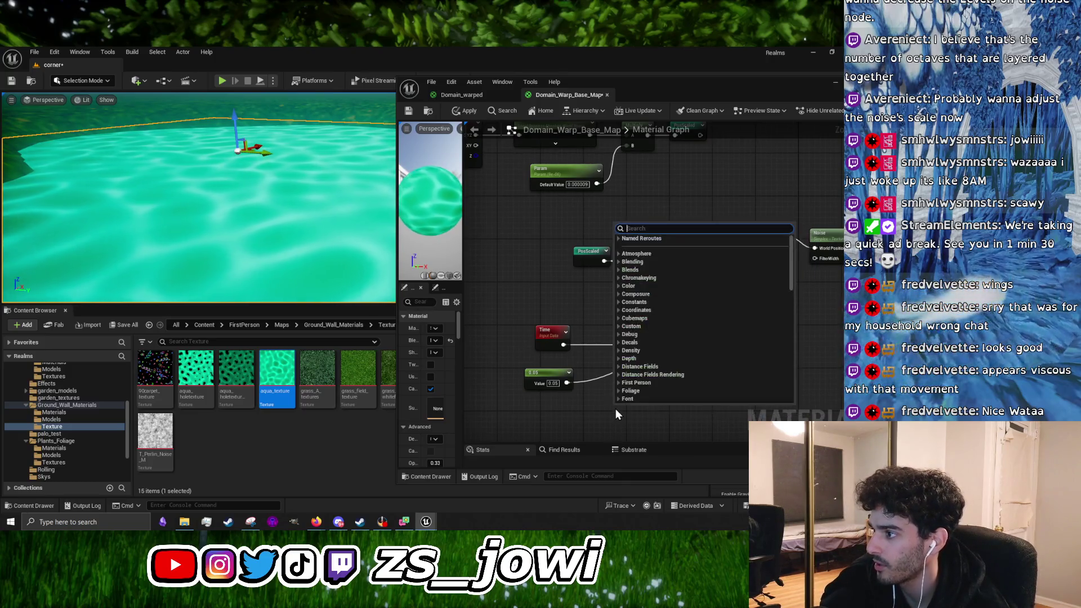
pyautogui.write('lerp')
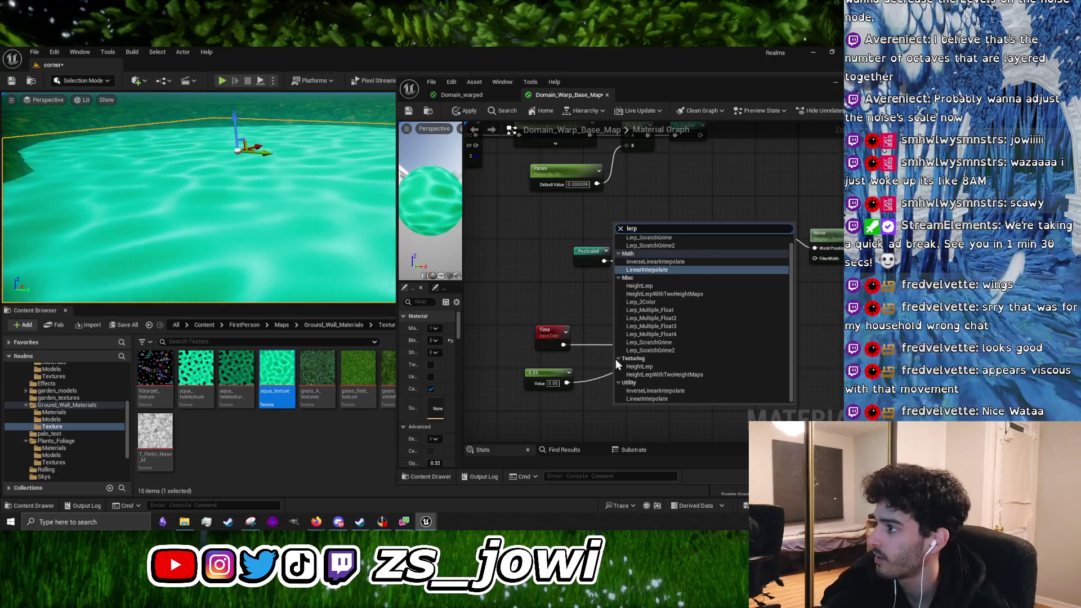
pyautogui.click(663, 272)
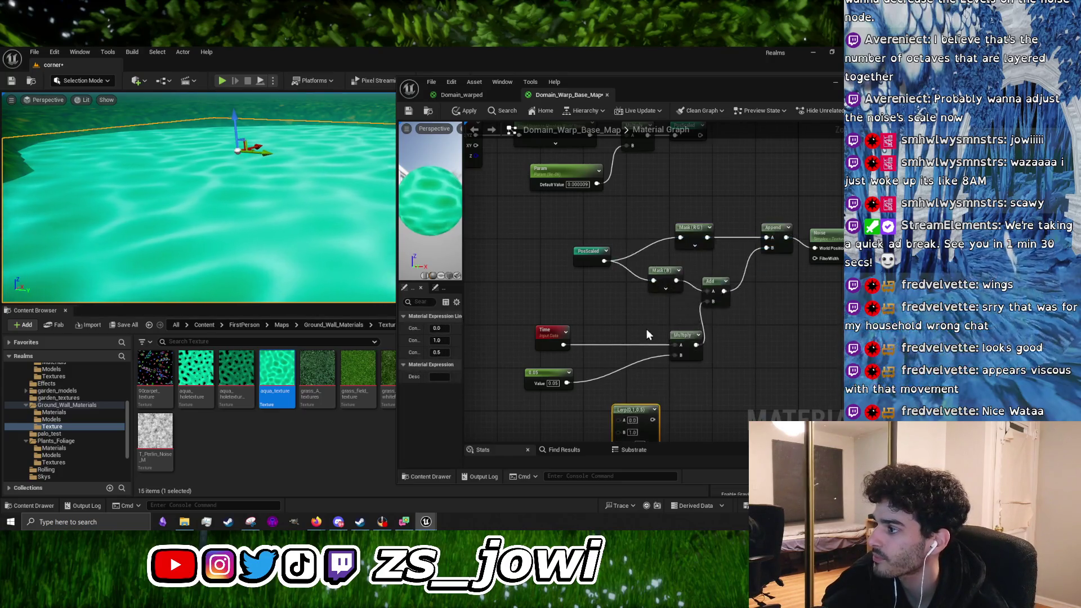
pyautogui.moveTo(630, 414)
pyautogui.mouseDown()
pyautogui.moveTo(629, 321)
pyautogui.moveTo(621, 323)
pyautogui.mouseUp()
pyautogui.moveTo(545, 331)
pyautogui.mouseDown()
pyautogui.moveTo(502, 325)
pyautogui.moveTo(604, 325)
pyautogui.moveTo(681, 347)
pyautogui.mouseUp()
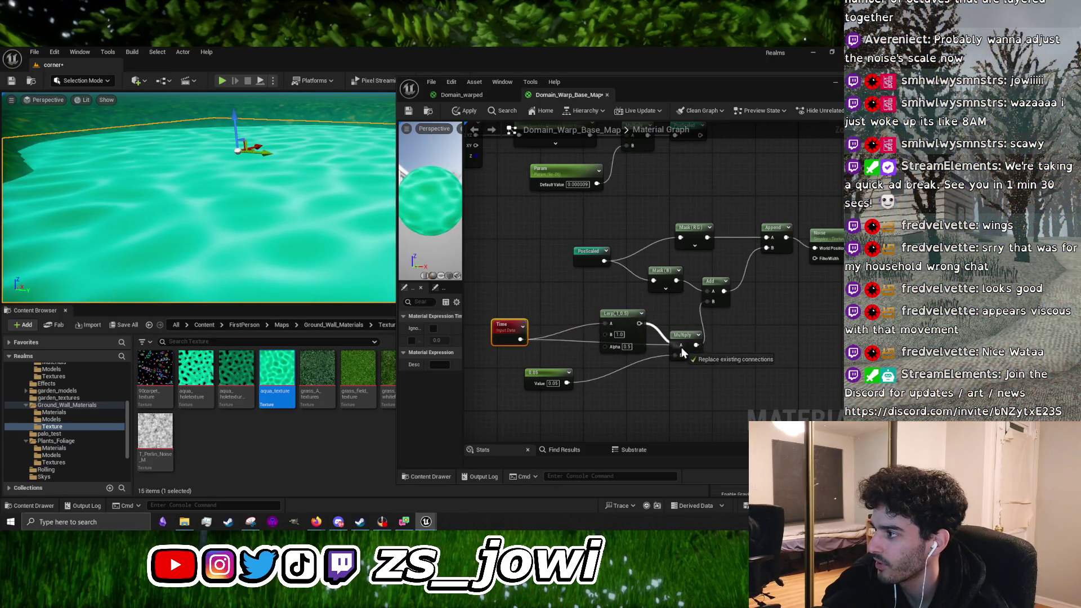
pyautogui.click(467, 110)
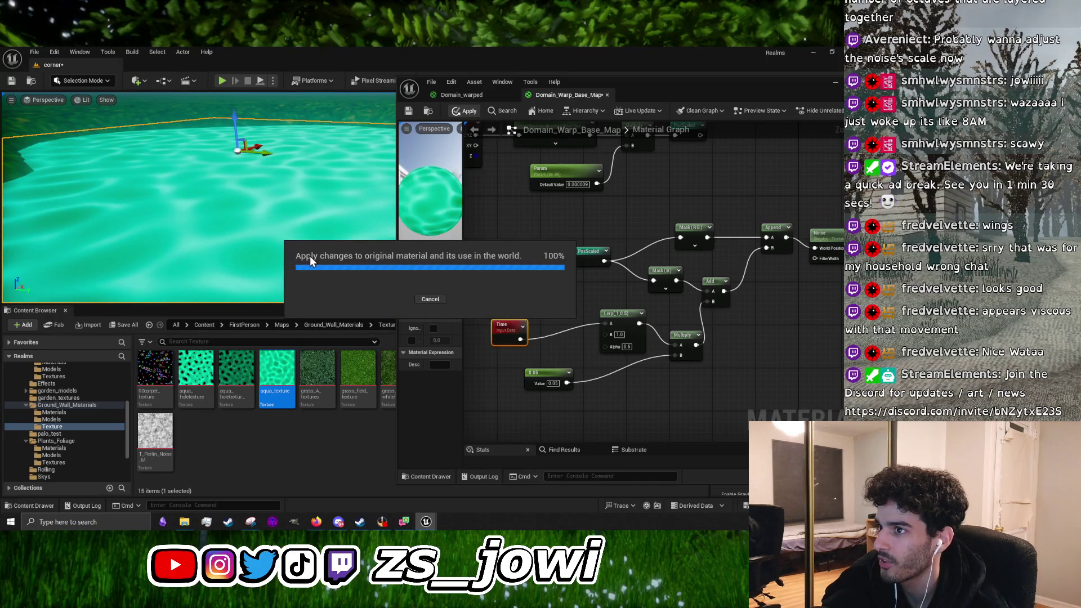
# Set the Lerp node's Alpha to 0.1 and apply the material to the level's water
pyautogui.moveTo(309, 251)
pyautogui.mouseDown()
pyautogui.moveTo(281, 293)
pyautogui.moveTo(282, 259)
pyautogui.mouseUp()
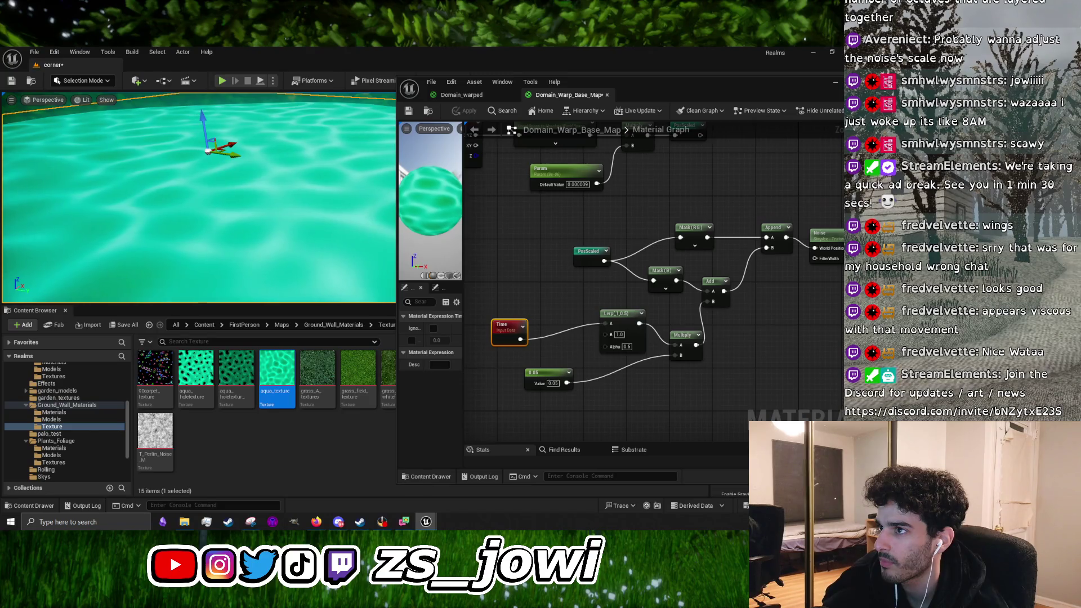
pyautogui.moveTo(197, 197); pyautogui.dragTo(243, 192)
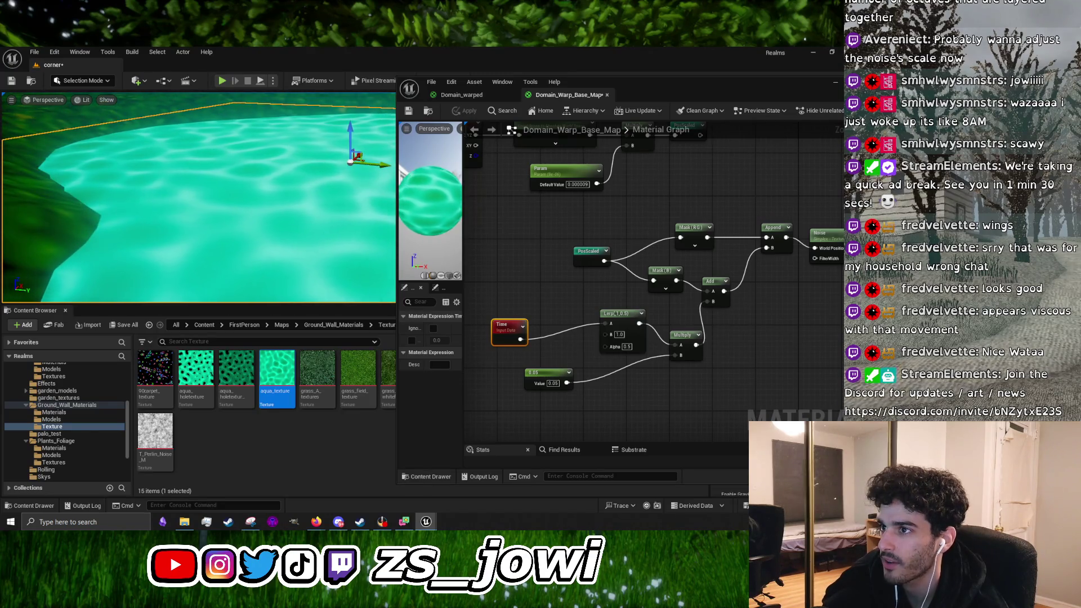
pyautogui.scroll(2, 626, 357)
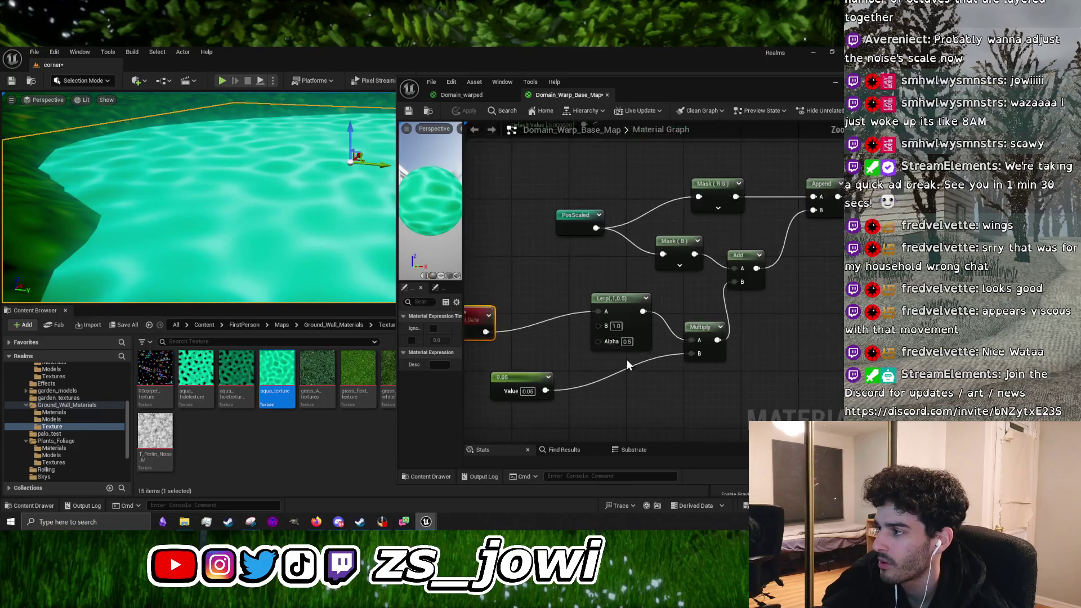
pyautogui.click(627, 342)
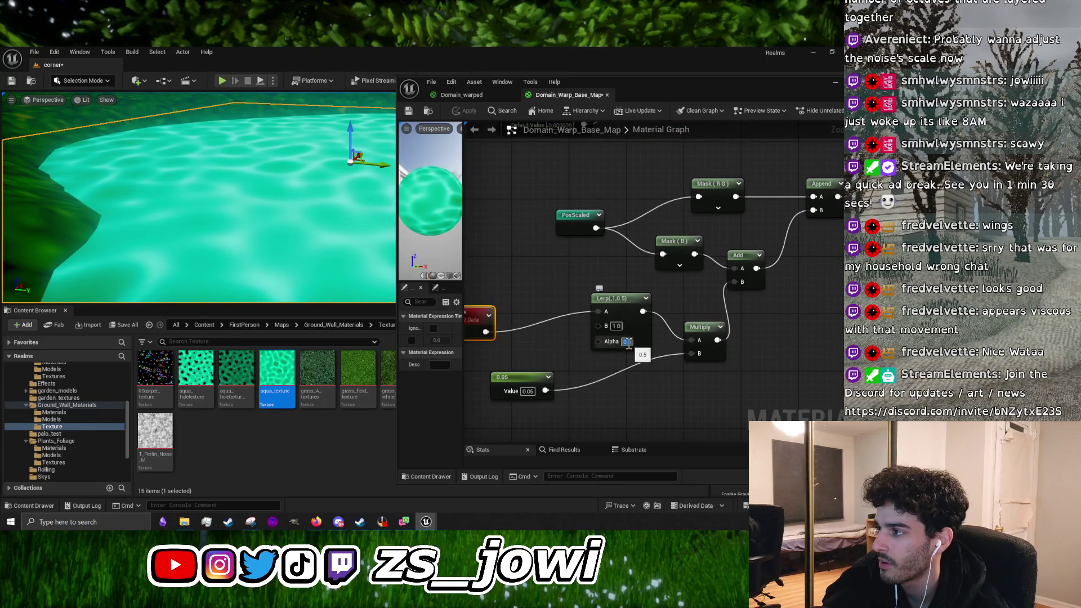
pyautogui.hotkey('shift', 'Tab')
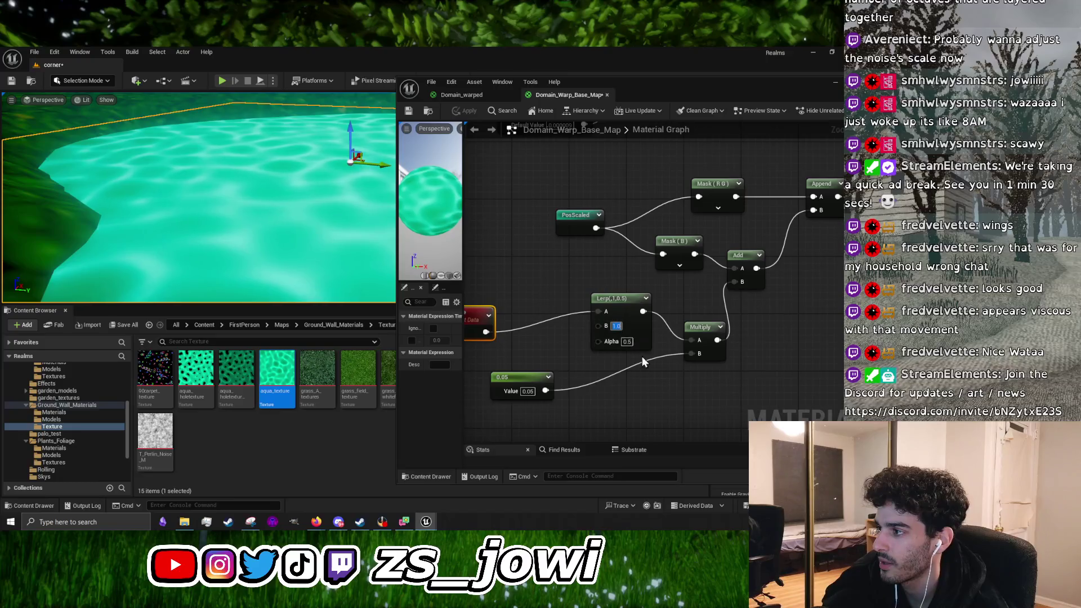
pyautogui.press('Return')
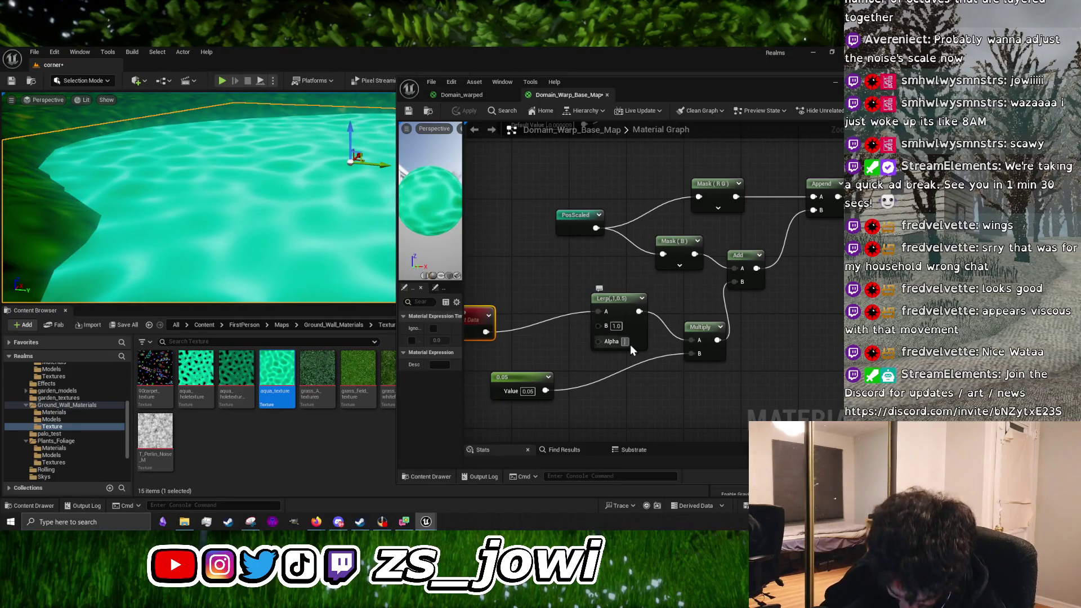
pyautogui.write('0.1')
pyautogui.click(656, 346)
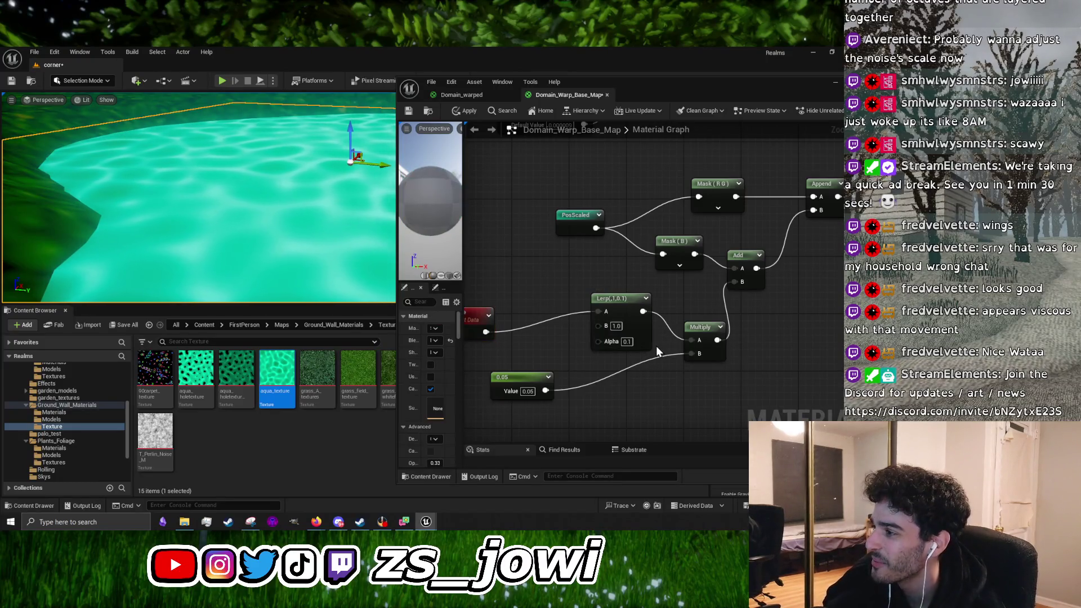
pyautogui.click(463, 112)
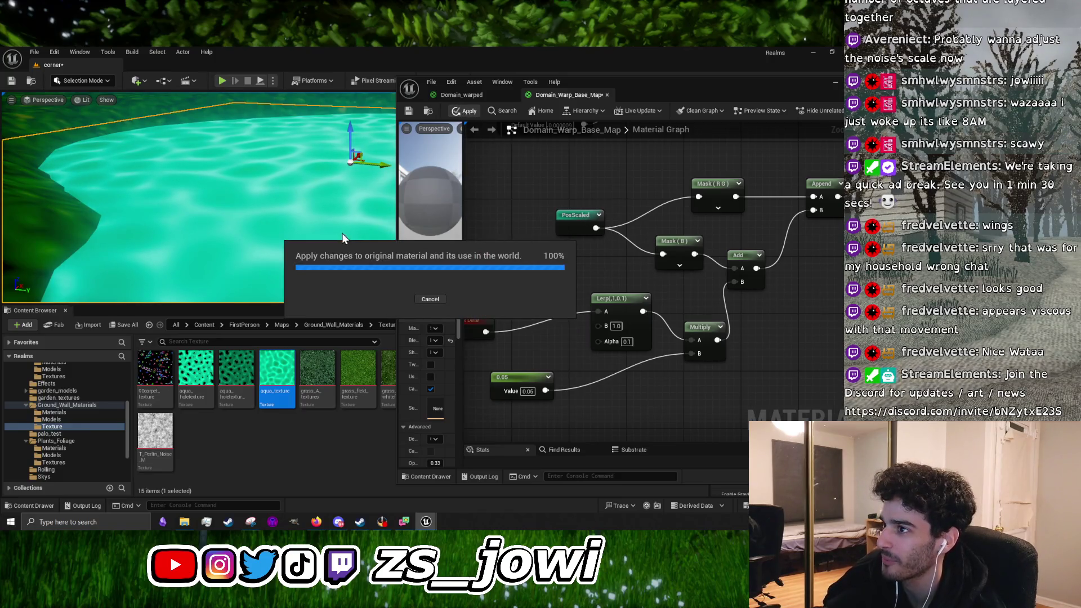
pyautogui.moveTo(311, 216)
pyautogui.mouseDown()
pyautogui.moveTo(293, 214)
pyautogui.moveTo(327, 220)
pyautogui.moveTo(311, 217)
pyautogui.mouseUp()
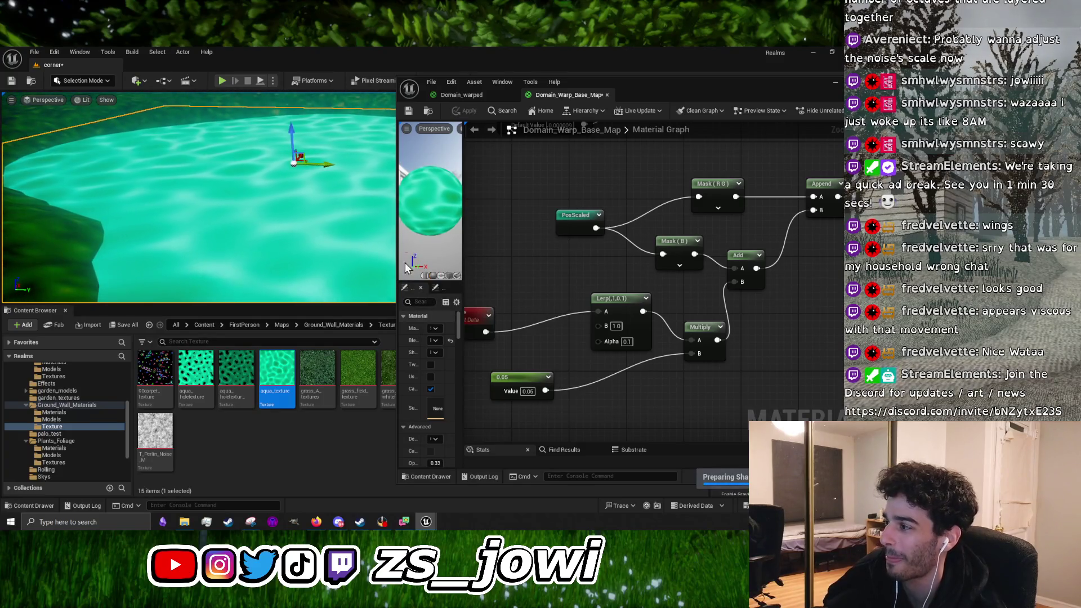
# Set the Lerp node's B value to 2.0 and apply the material
pyautogui.click(617, 325)
pyautogui.write('2')
pyautogui.press('Return')
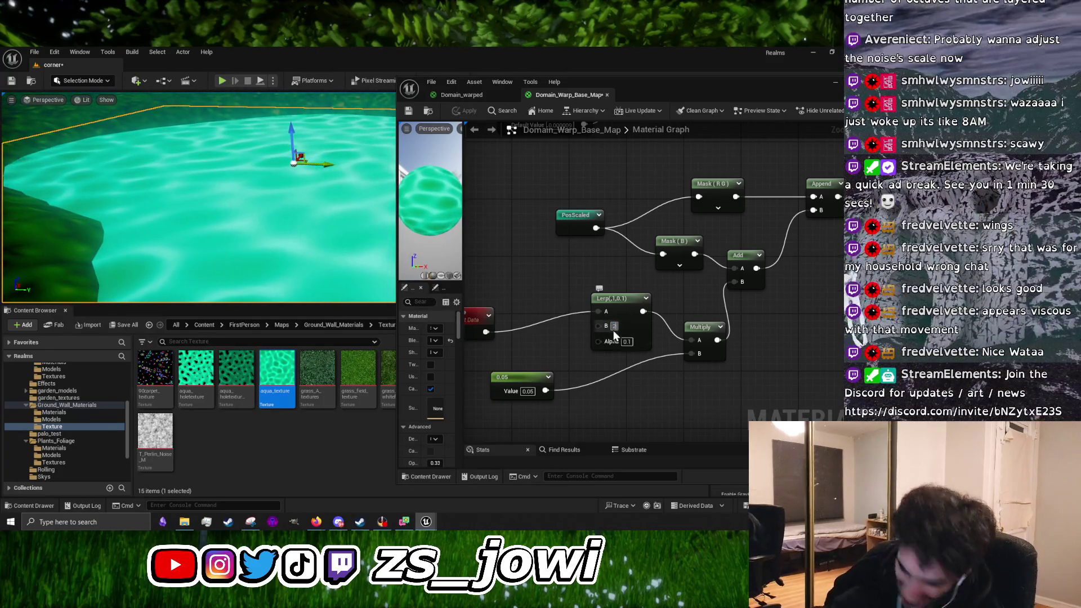
pyautogui.click(468, 113)
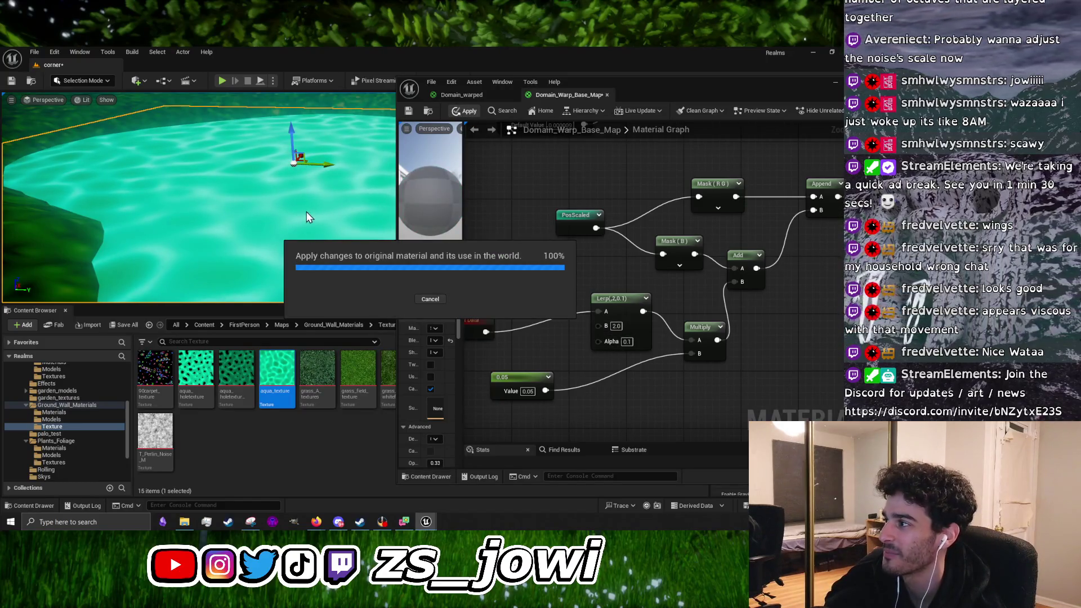
pyautogui.scroll(-3, 285, 217)
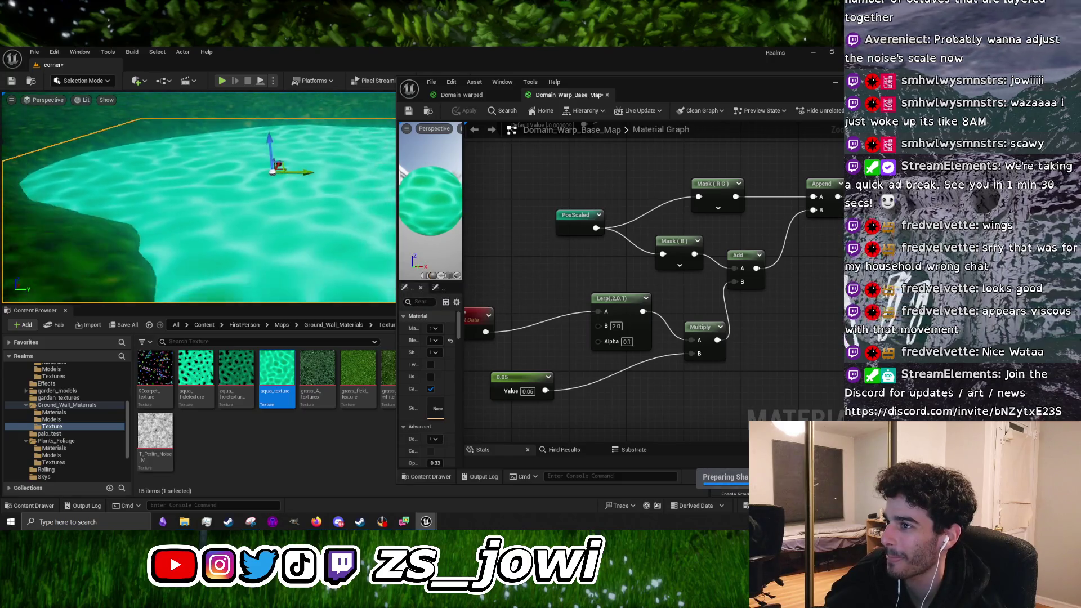
# Change the Lerp Alpha from 0.1 to 0.8 and apply it to the water material
pyautogui.click(627, 341)
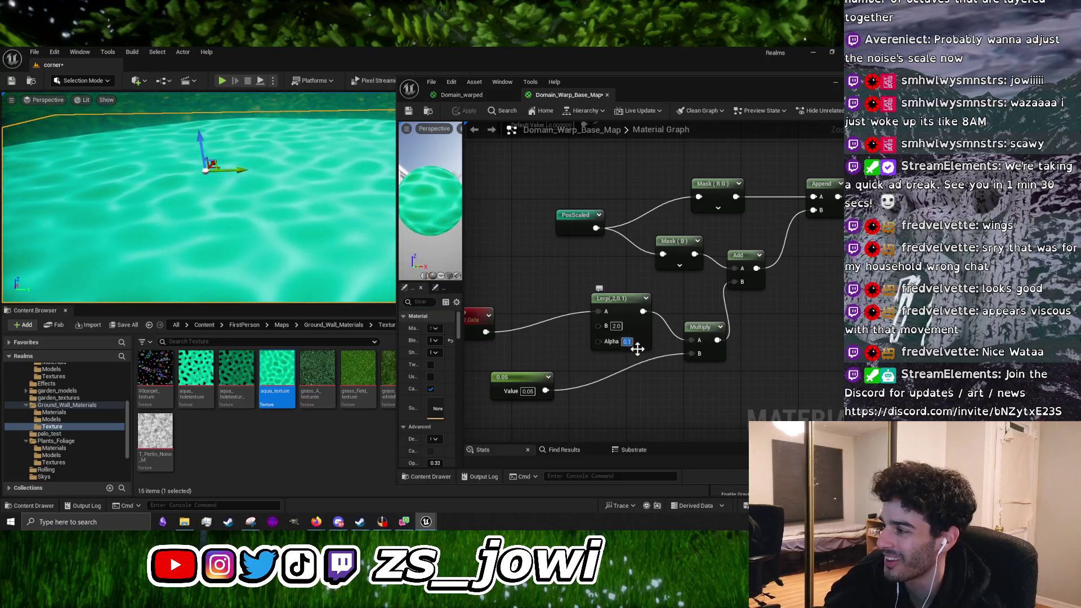
pyautogui.press('BackSpace')
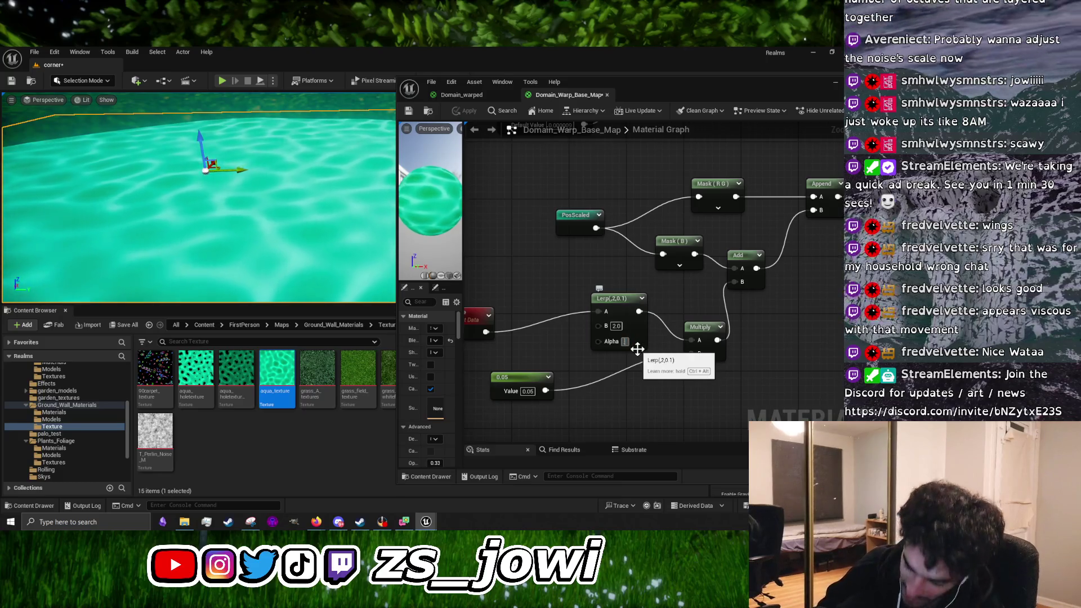
pyautogui.write('0.8')
pyautogui.press('Return')
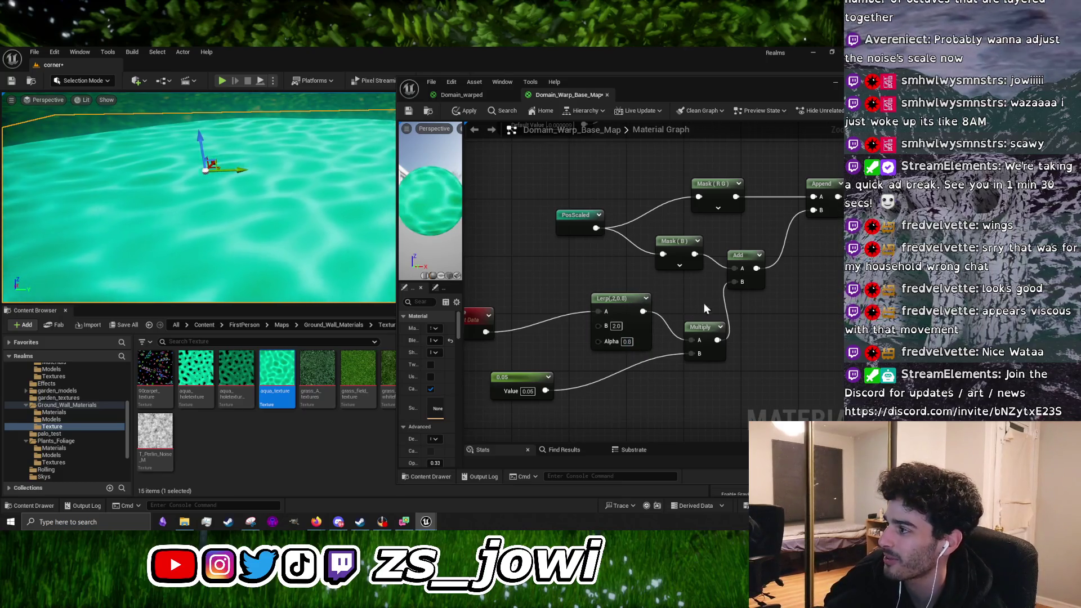
pyautogui.moveTo(704, 309); pyautogui.dragTo(591, 352)
pyautogui.click(467, 111)
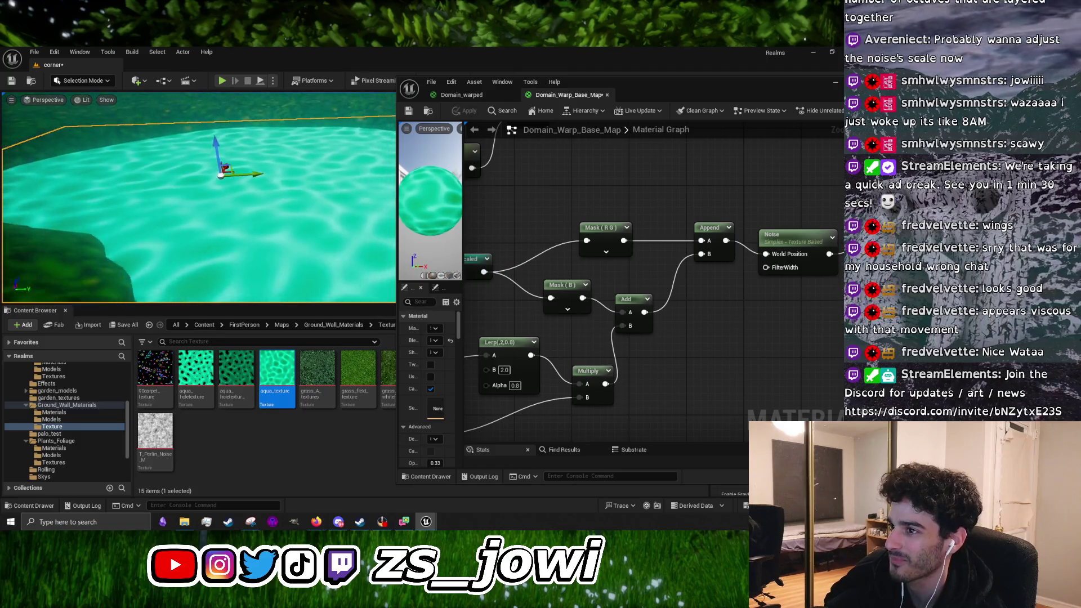
pyautogui.moveTo(349, 256); pyautogui.dragTo(357, 256)
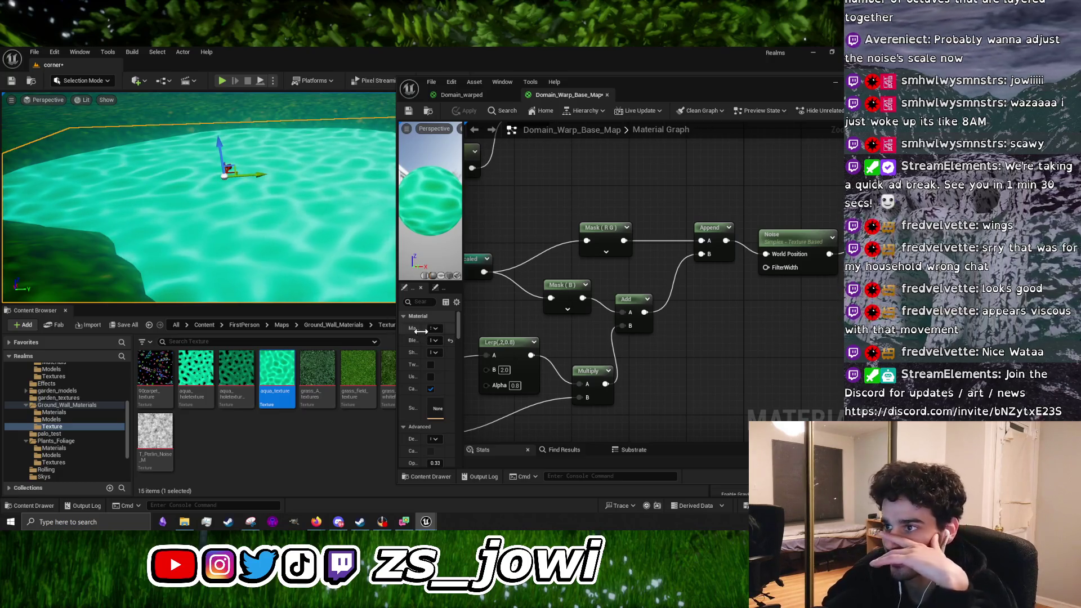
pyautogui.moveTo(520, 390); pyautogui.dragTo(568, 374)
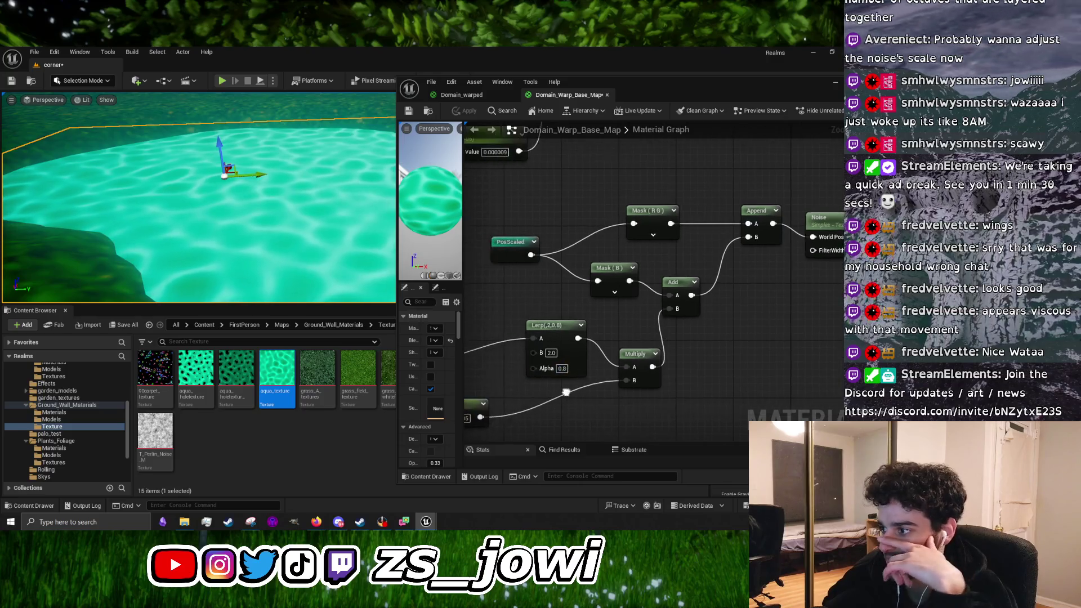
# Try Lerp Alpha 10 with B 0.5 and apply the material
pyautogui.click(564, 369)
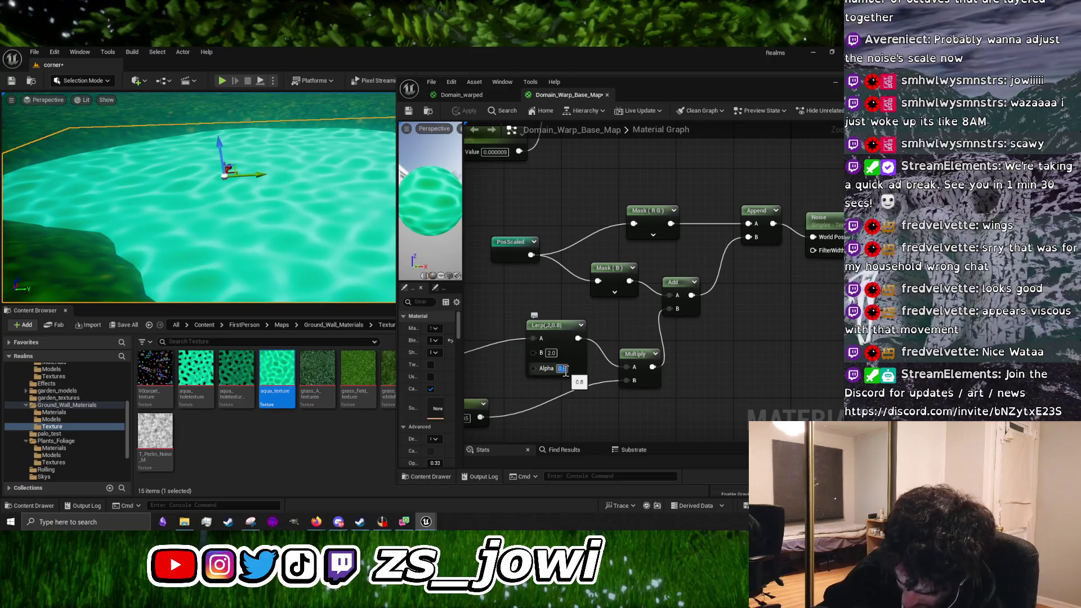
pyautogui.write('10')
pyautogui.press('Return')
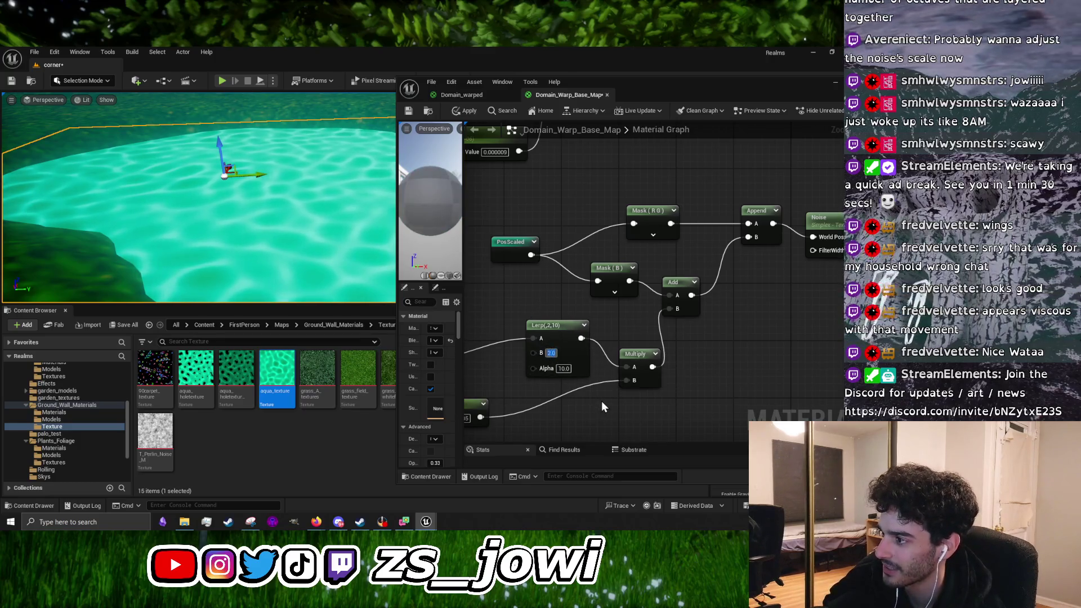
pyautogui.write('0.5')
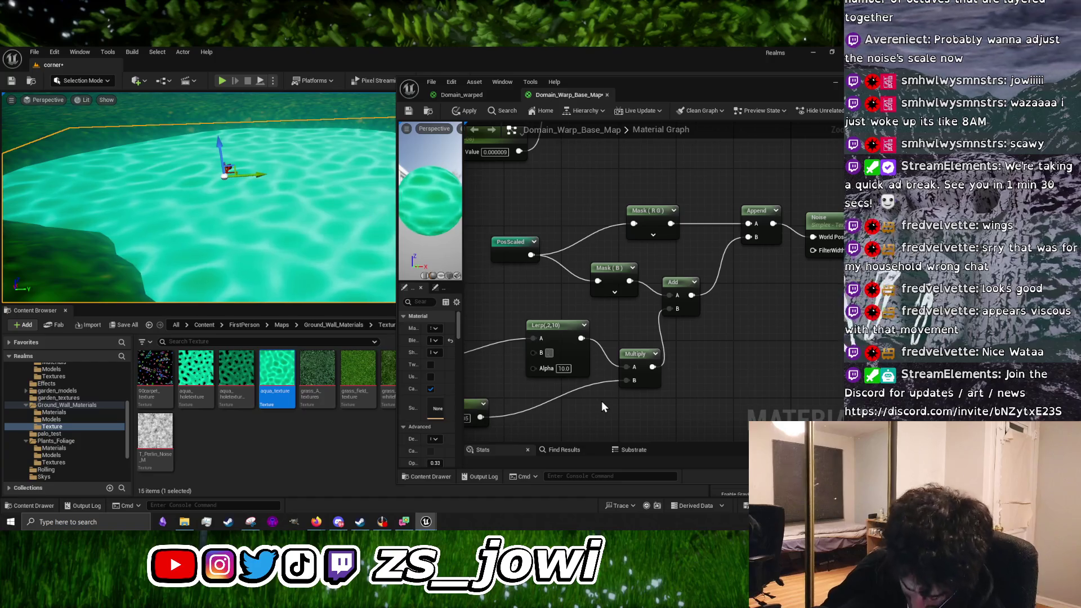
pyautogui.press('Return')
pyautogui.click(465, 110)
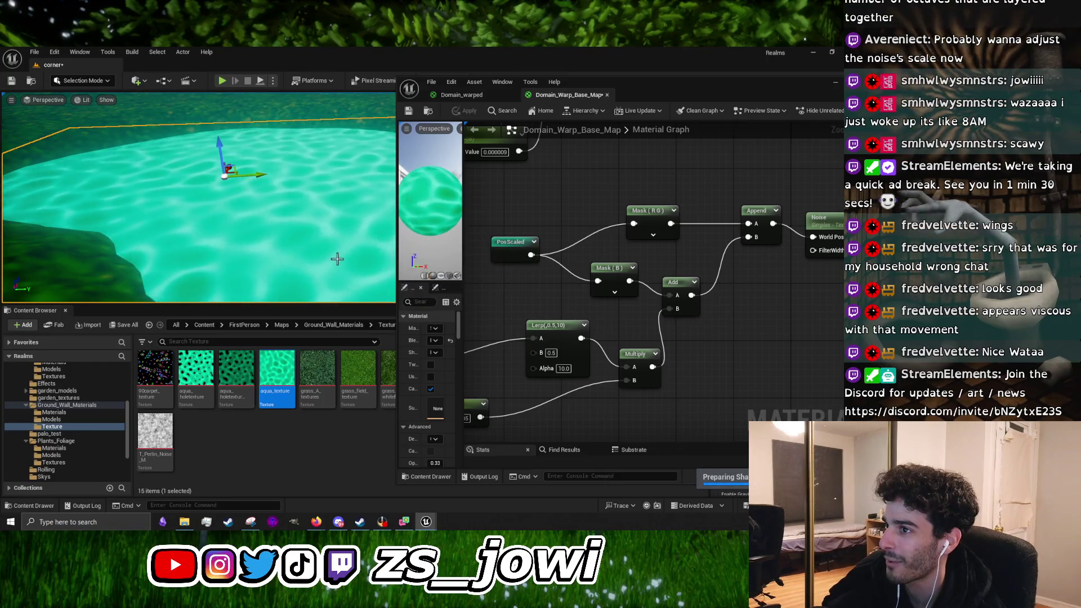
# Change Lerp B to 1 and Alpha to 0.5, applying each change to the water
pyautogui.click(550, 353)
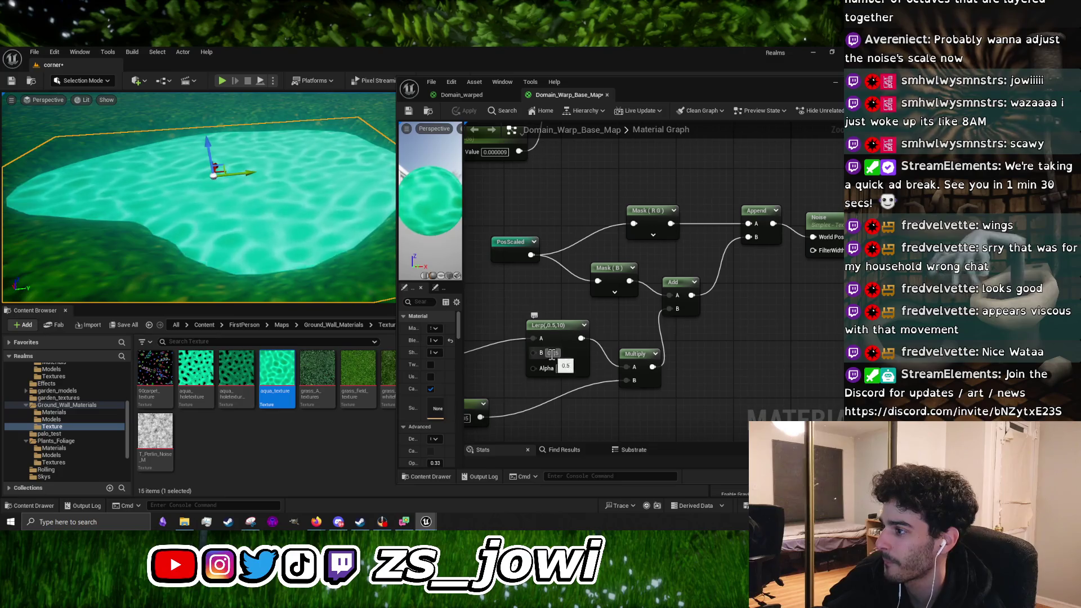
pyautogui.write('1')
pyautogui.press('Return')
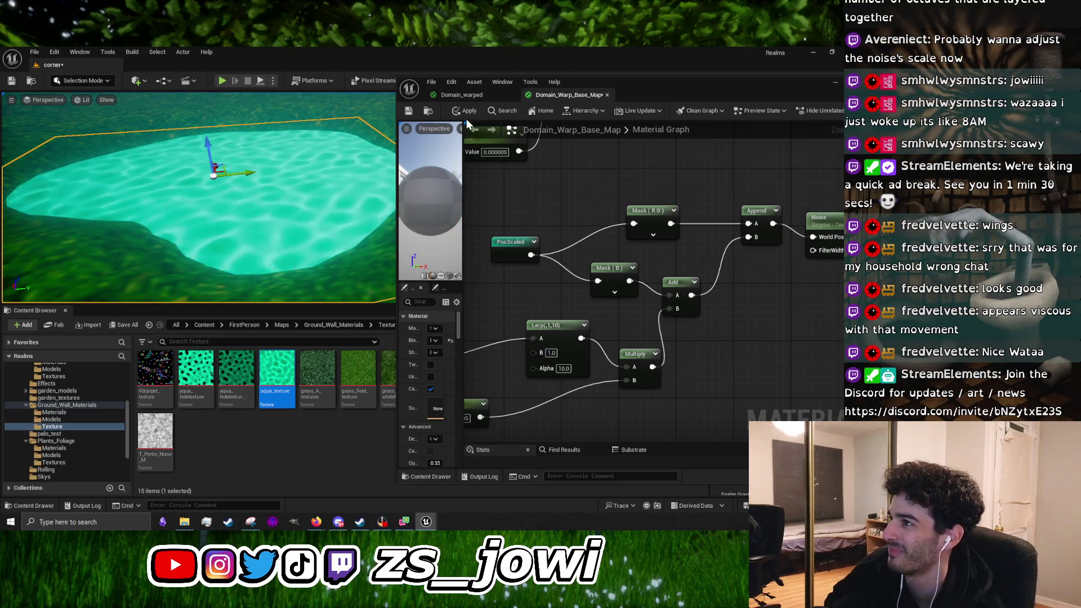
pyautogui.click(466, 112)
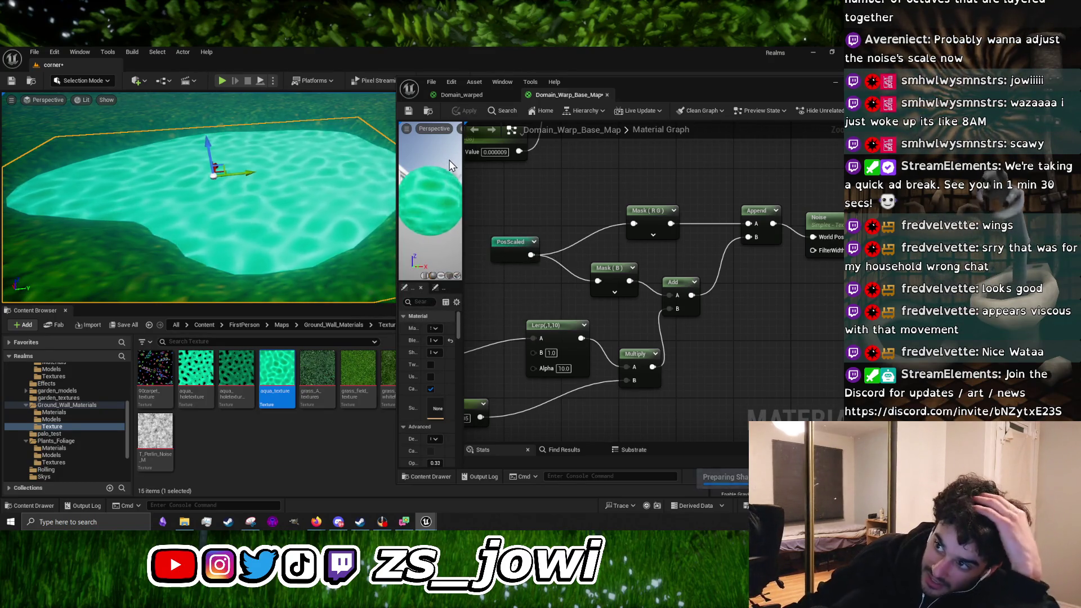
pyautogui.press('BackSpace')
pyautogui.press('BackSpace')
pyautogui.press('BackSpace')
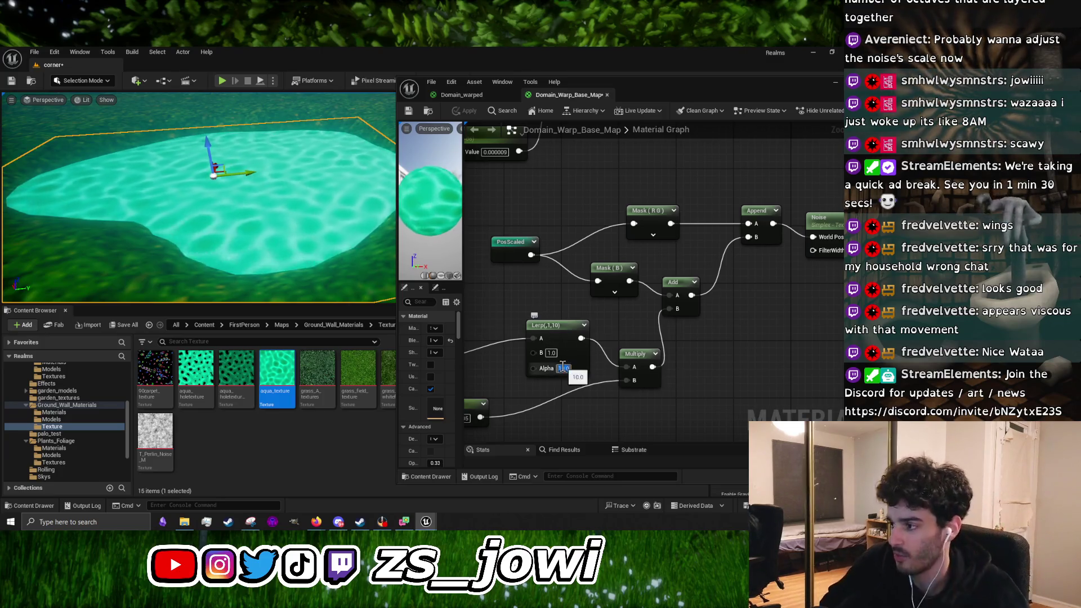
pyautogui.write('0.5')
pyautogui.press('Return')
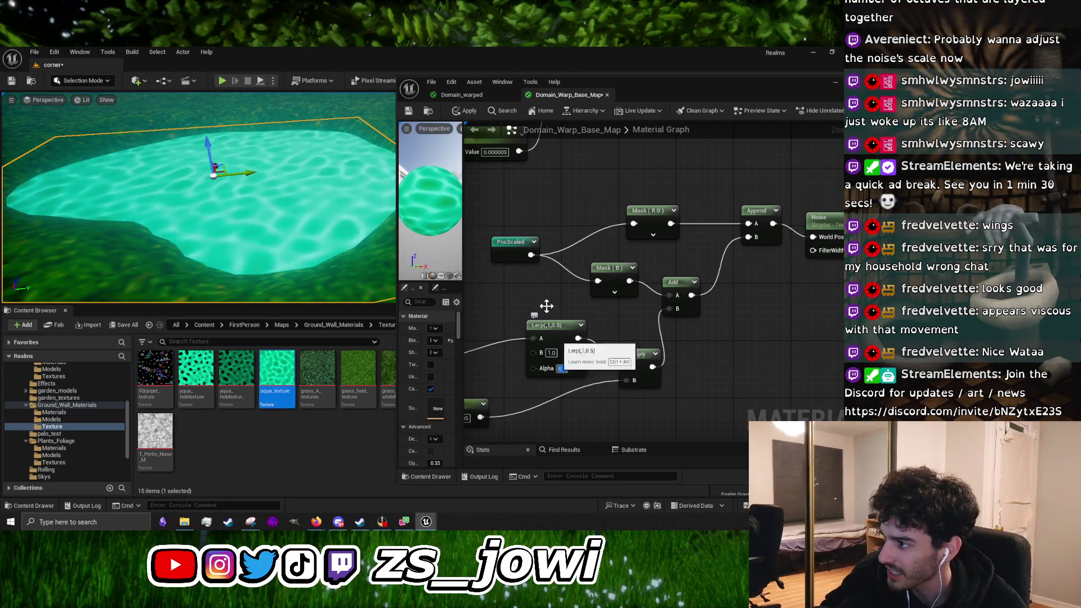
pyautogui.click(468, 113)
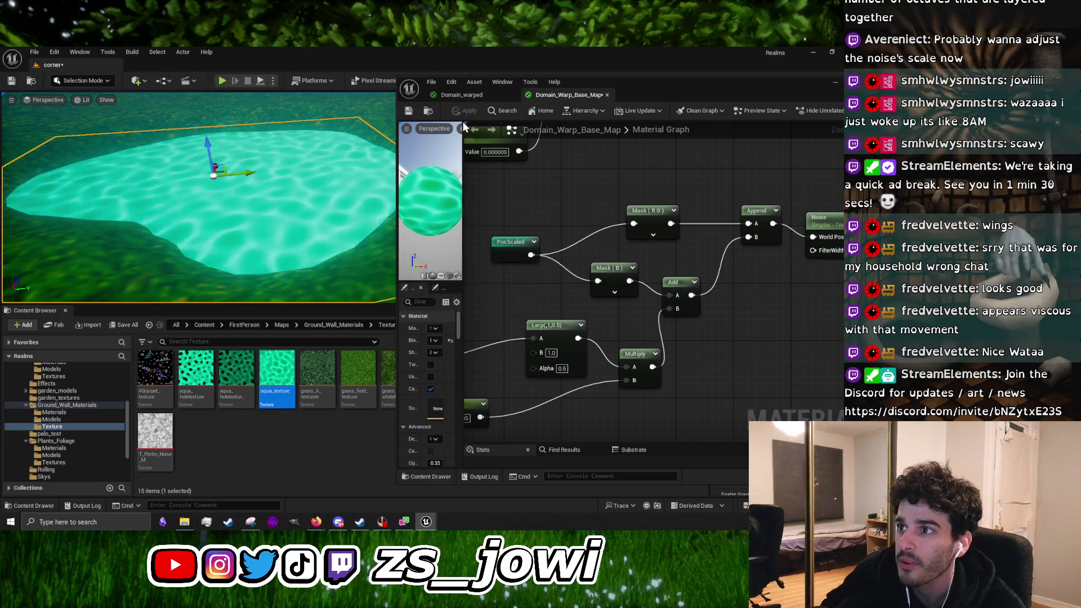
pyautogui.press('a')
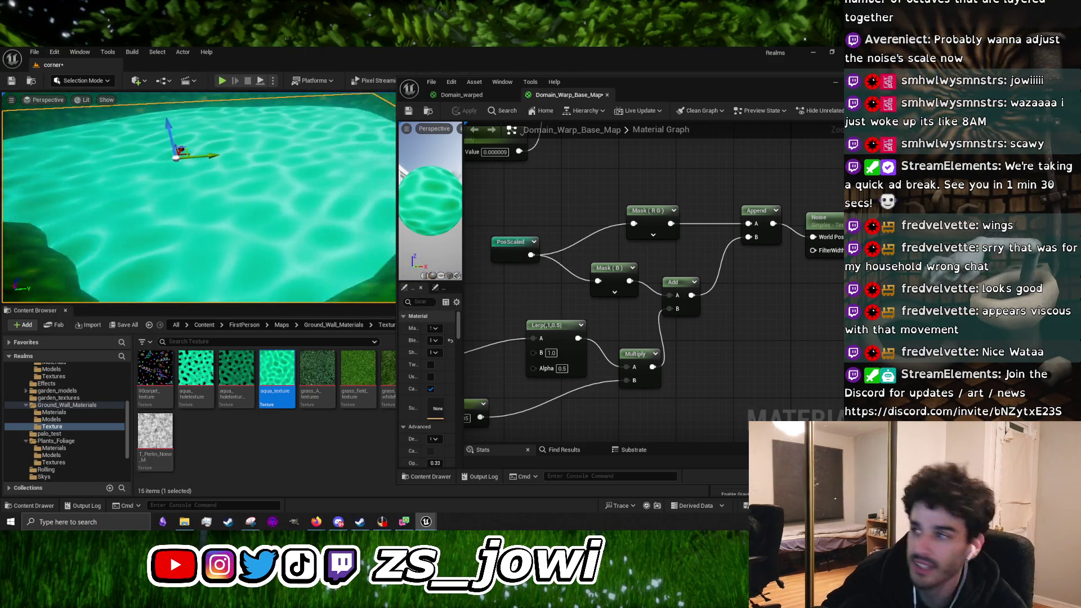
pyautogui.press('s')
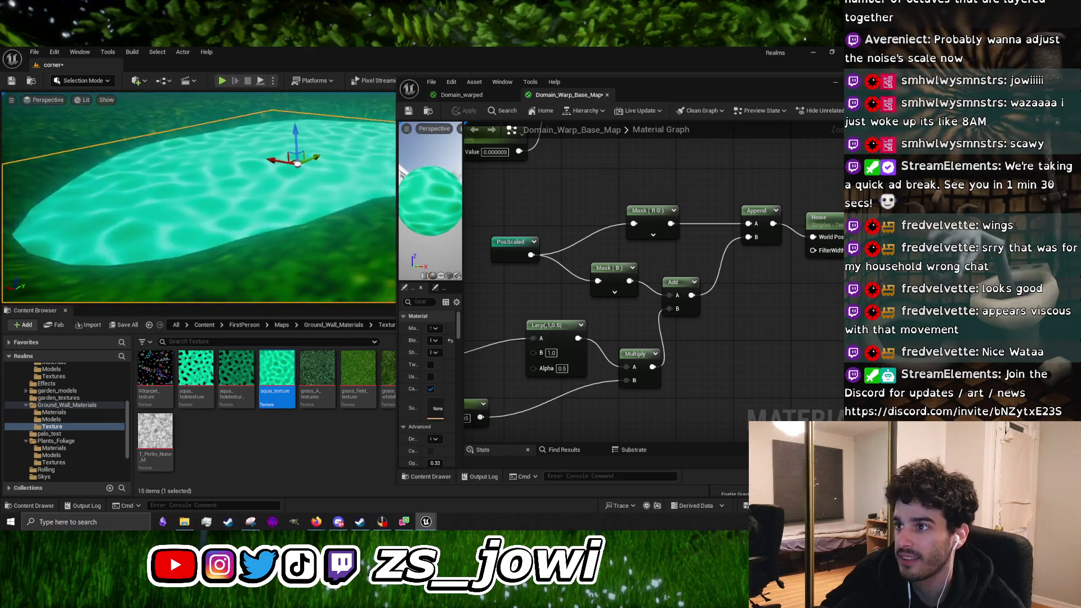
pyautogui.press('w')
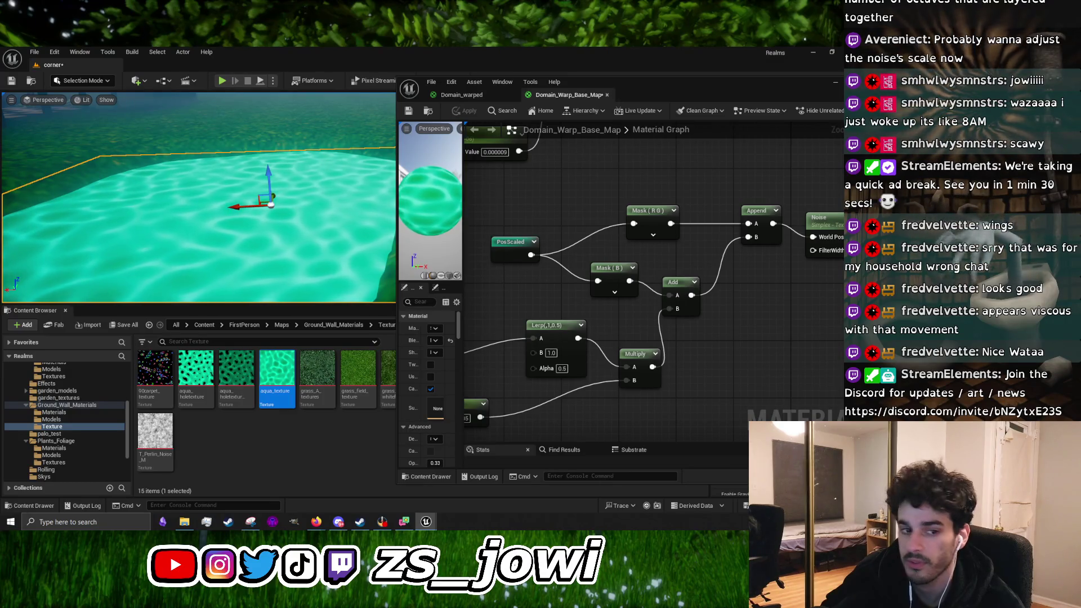
pyautogui.press('a')
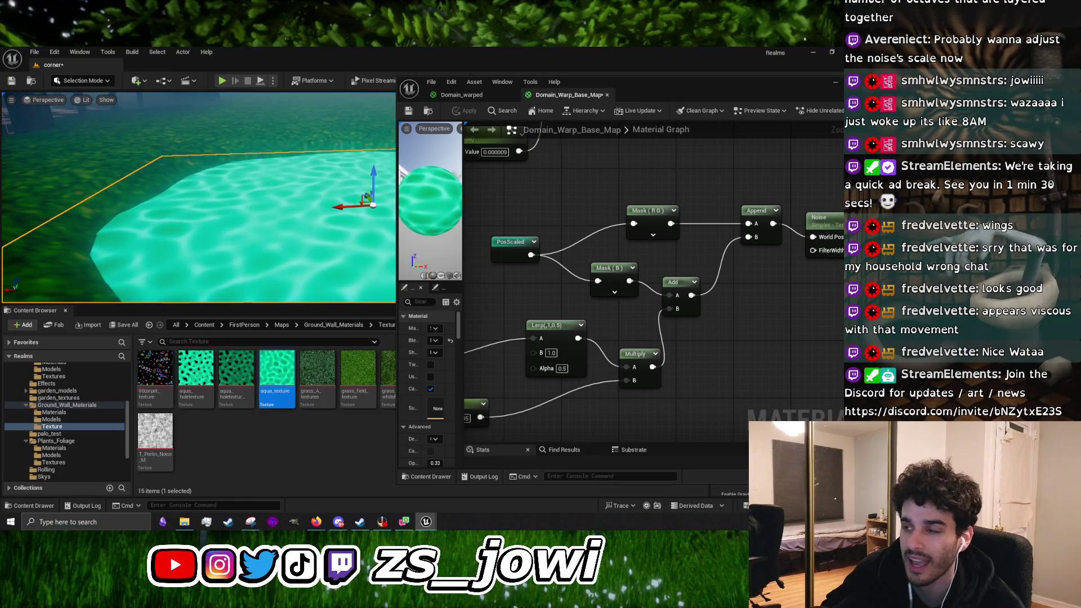
pyautogui.press('w')
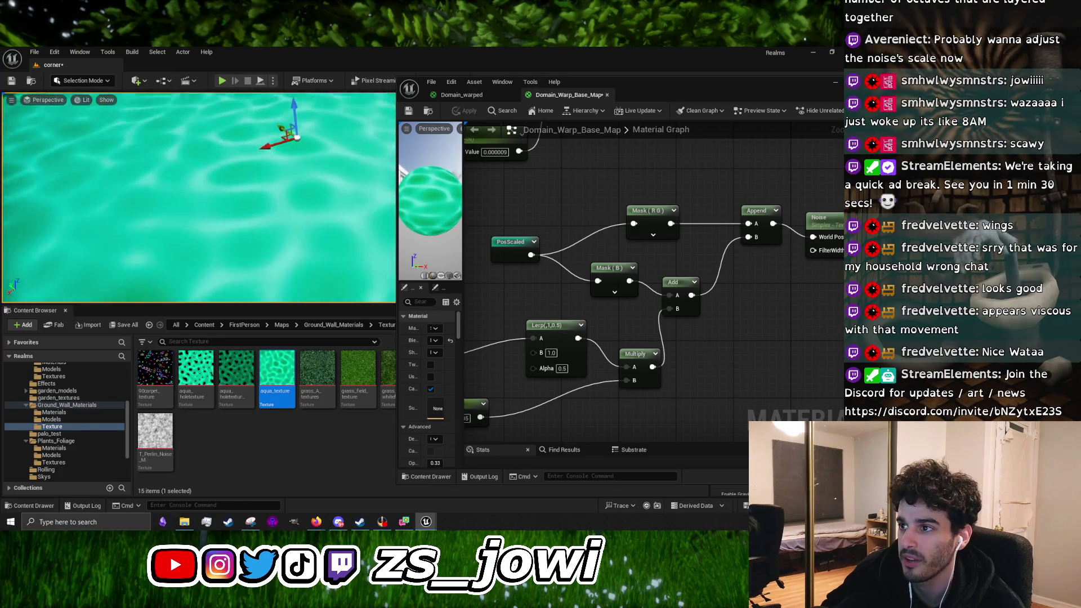
pyautogui.press('s')
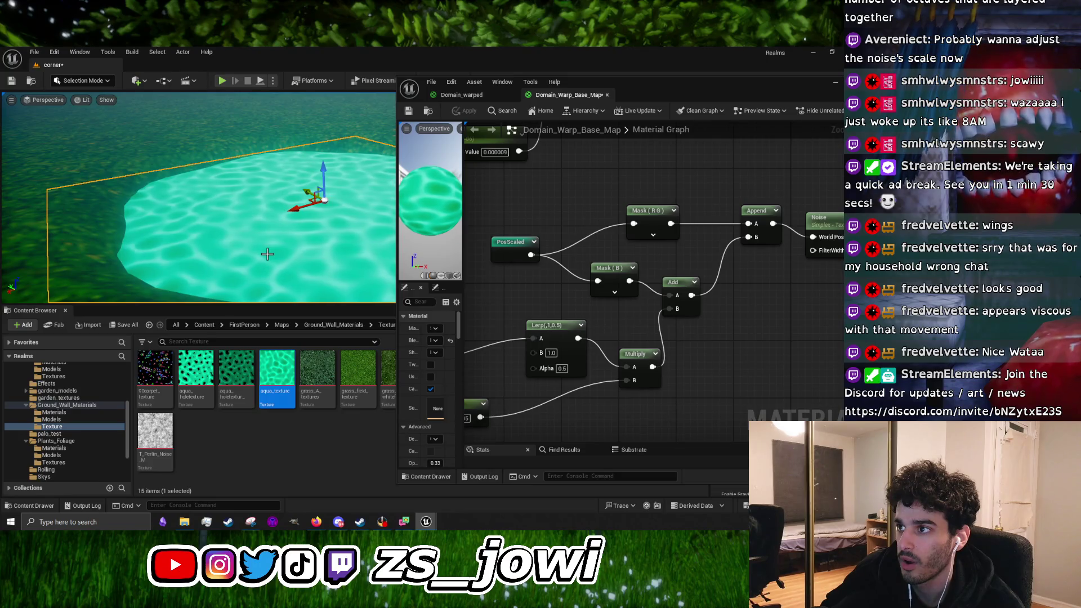
pyautogui.press('d')
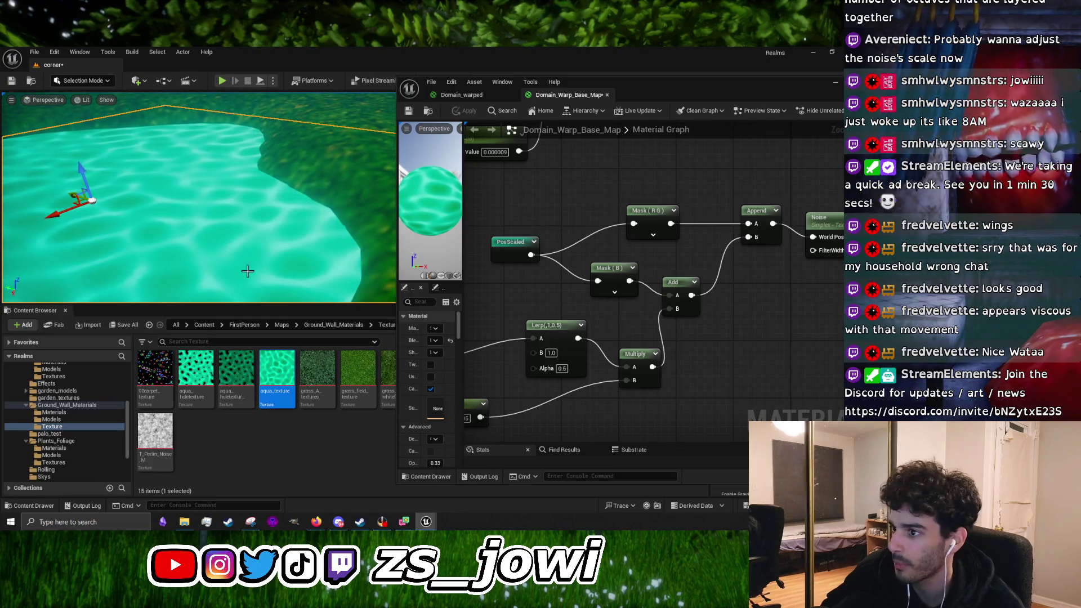
pyautogui.press('w')
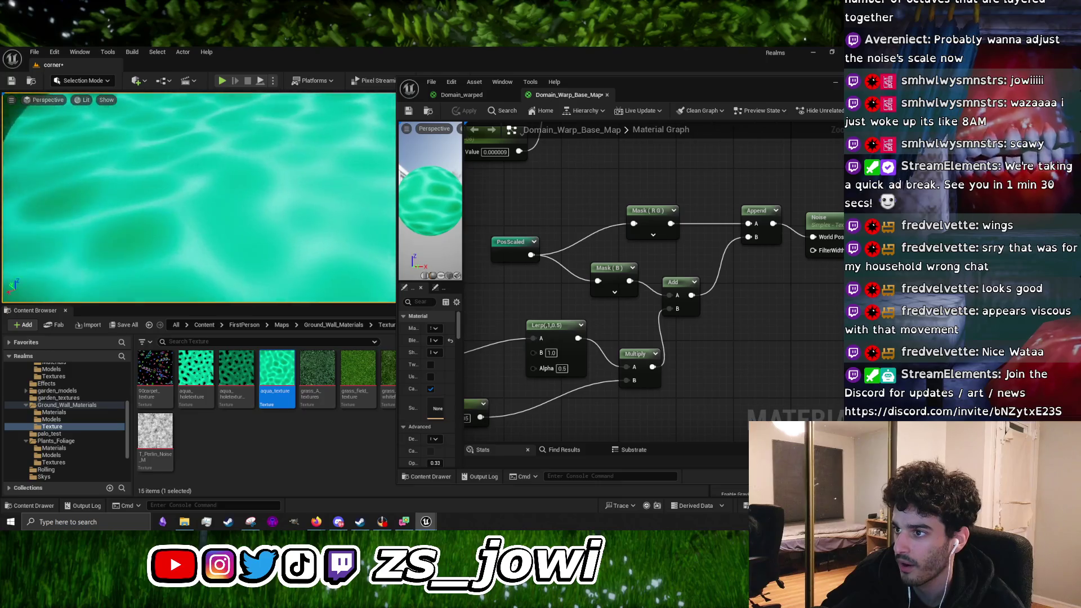
pyautogui.press('s')
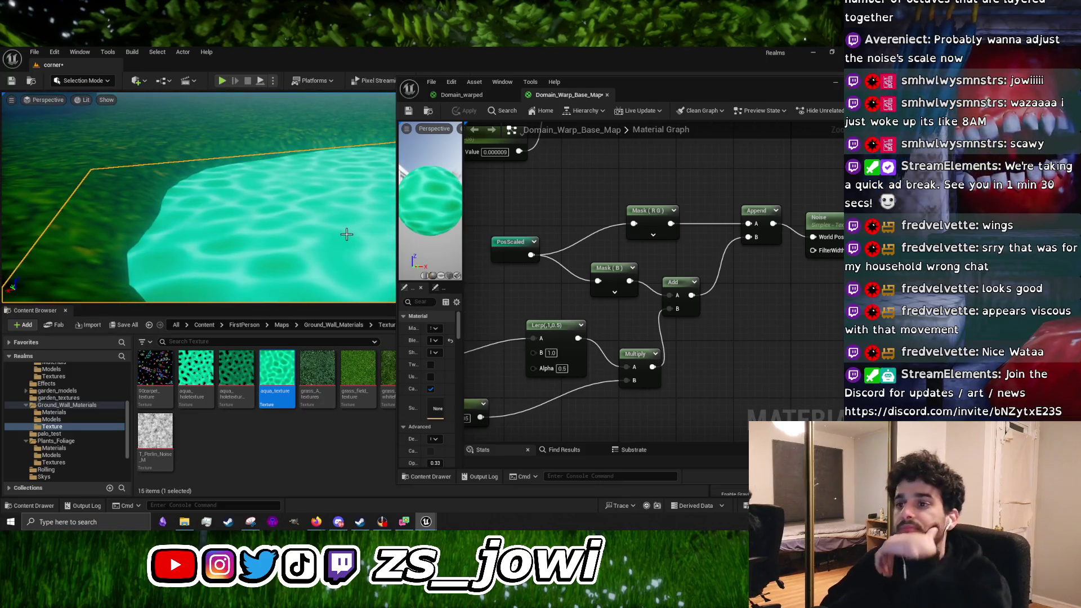
pyautogui.press('f')
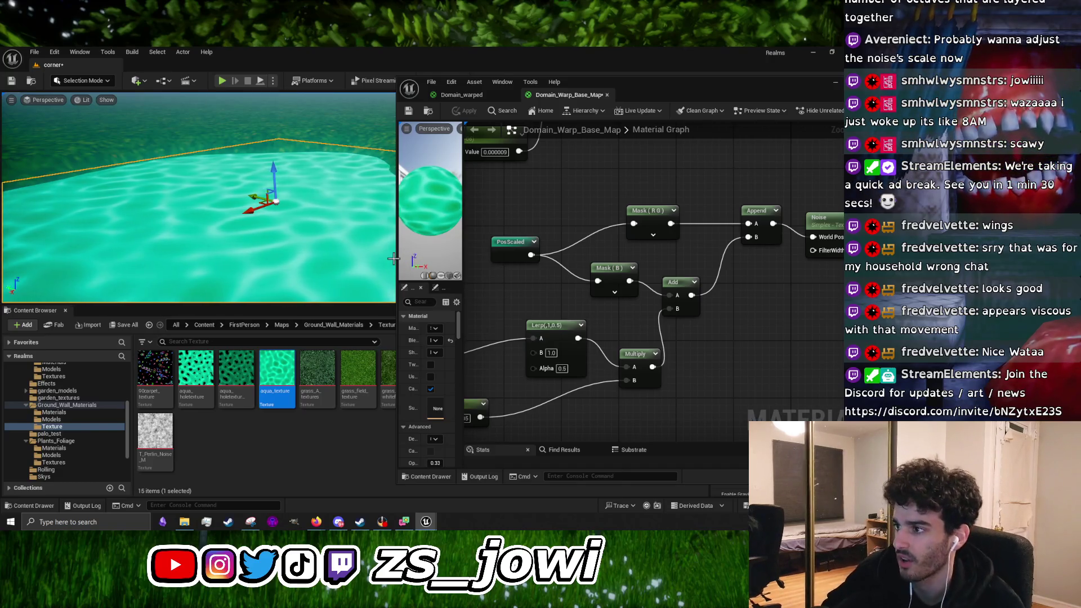
pyautogui.moveTo(396, 258); pyautogui.dragTo(524, 259)
pyautogui.scroll(-5, 358, 211)
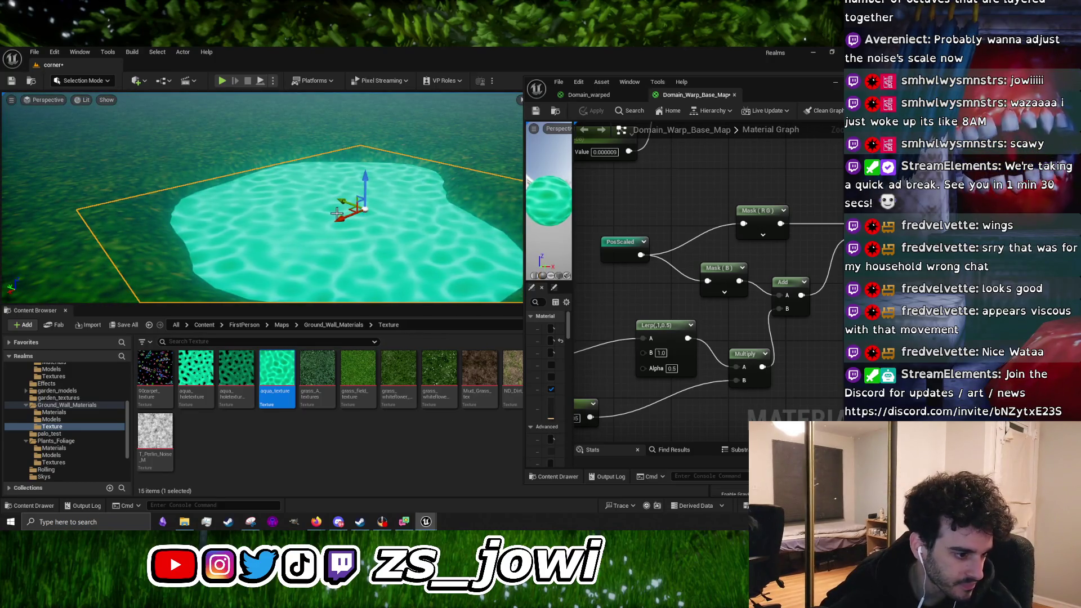
pyautogui.scroll(-2, 387, 215)
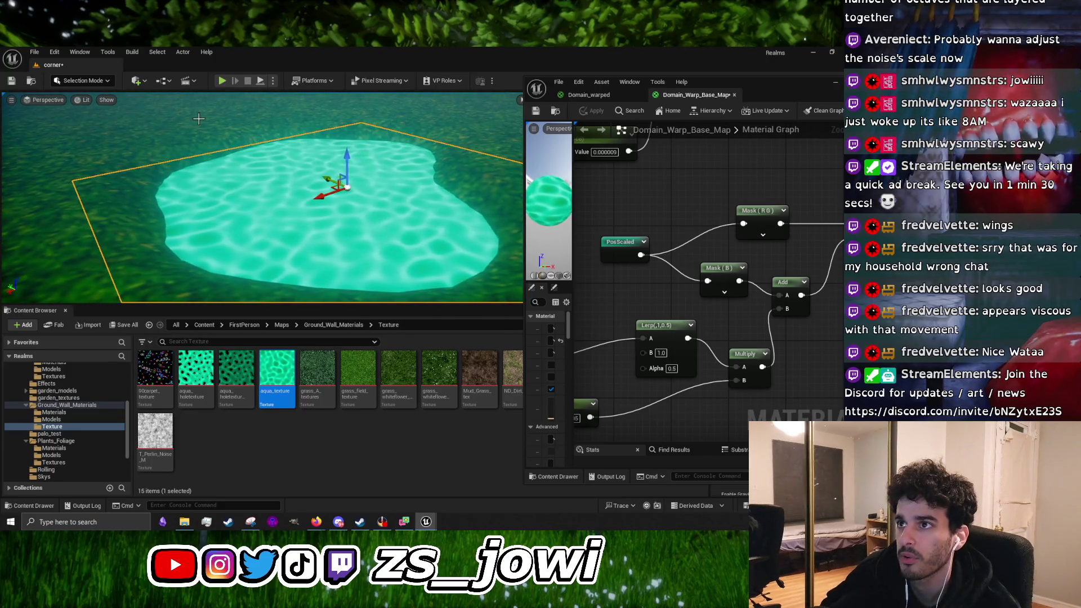
pyautogui.click(107, 82)
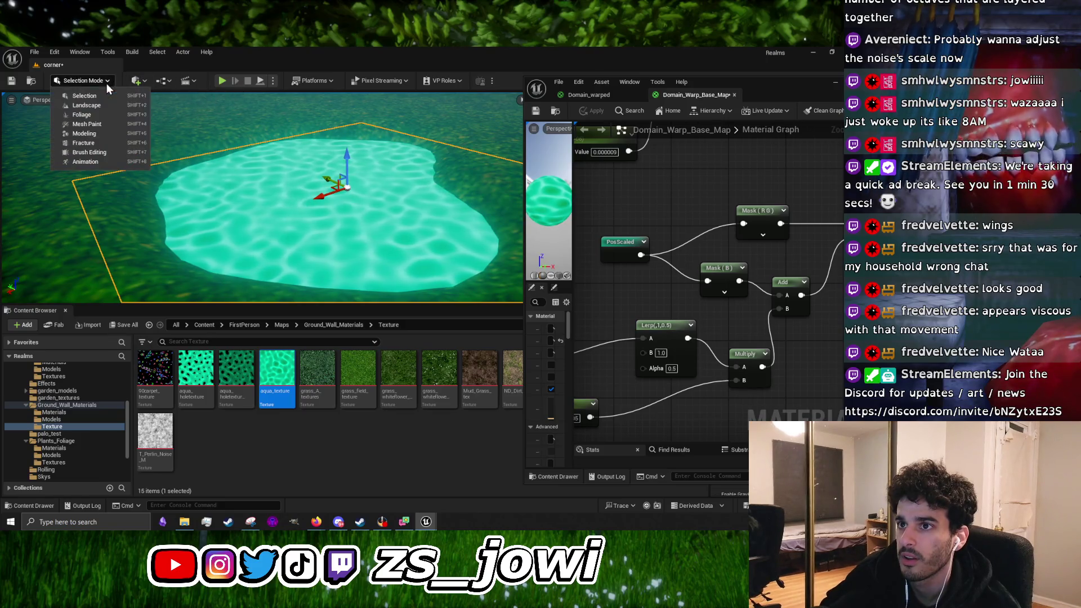
pyautogui.click(113, 133)
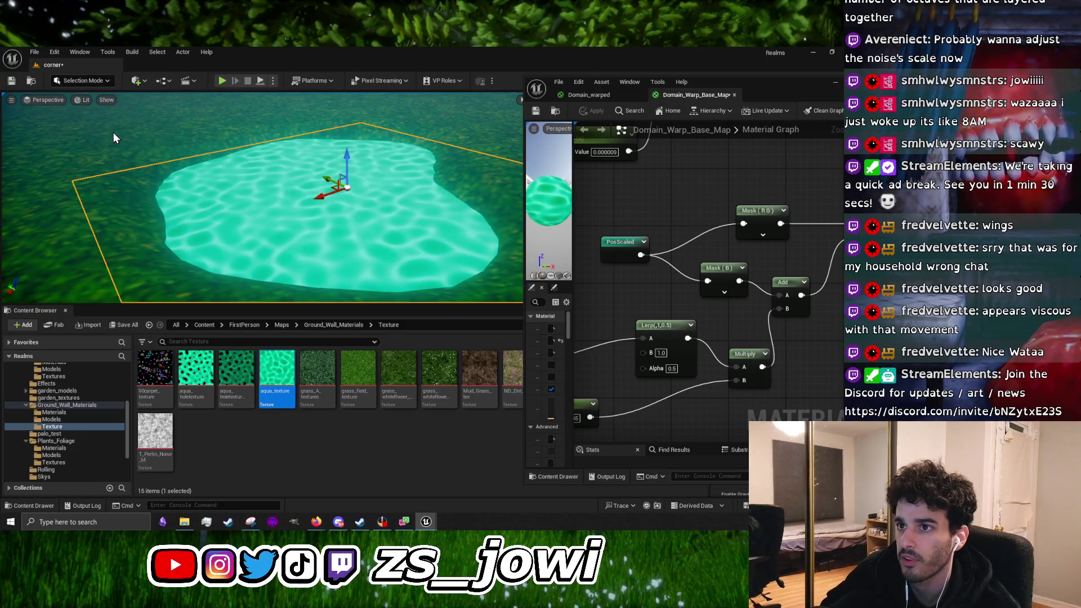
pyautogui.moveTo(325, 217); pyautogui.dragTo(360, 197)
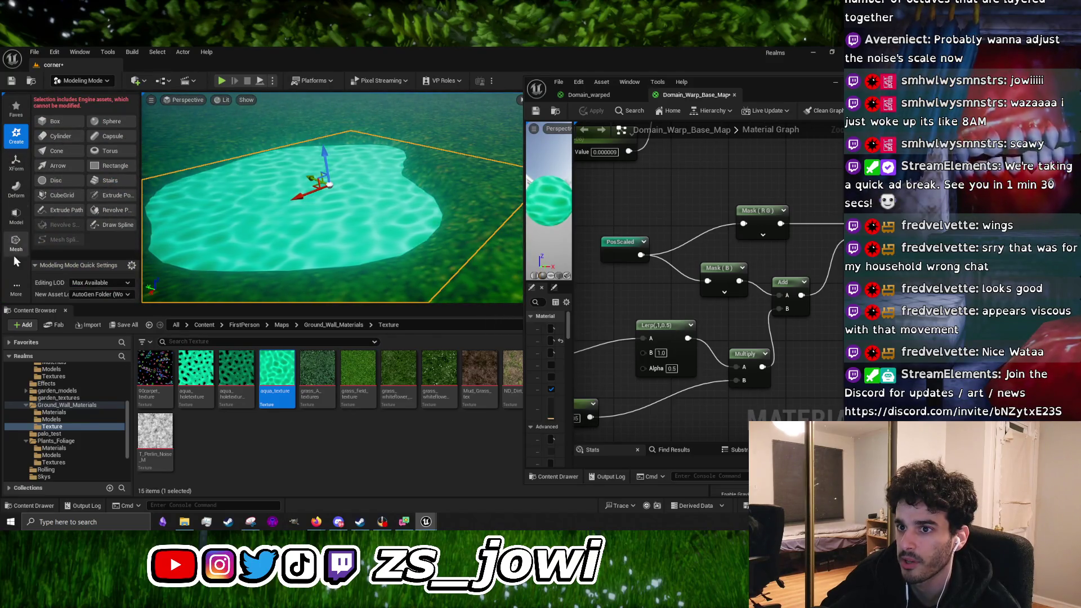
pyautogui.click(20, 219)
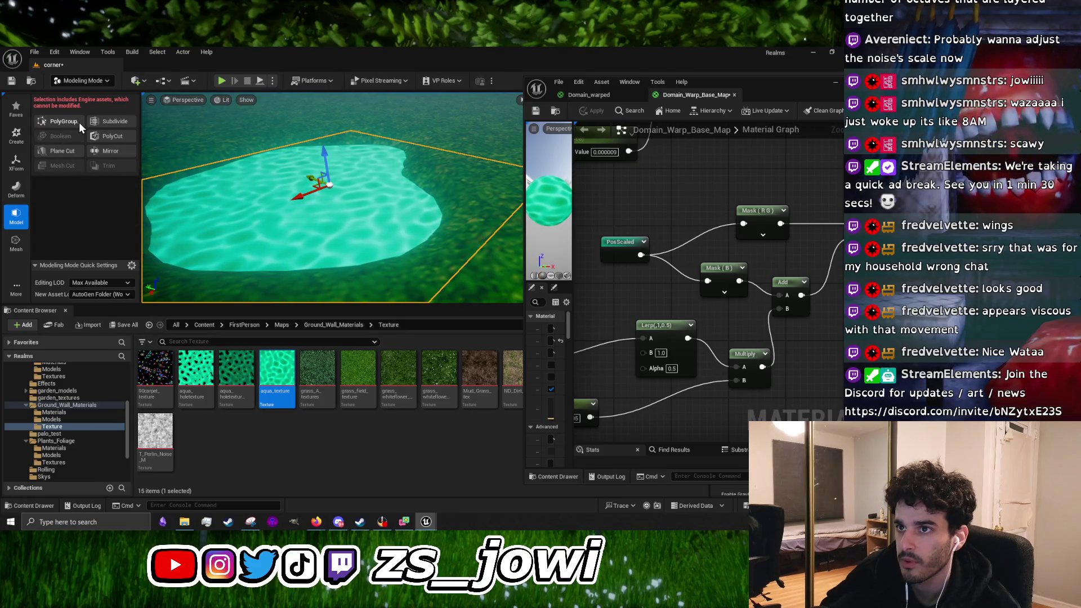
pyautogui.click(79, 123)
pyautogui.click(15, 217)
pyautogui.click(56, 226)
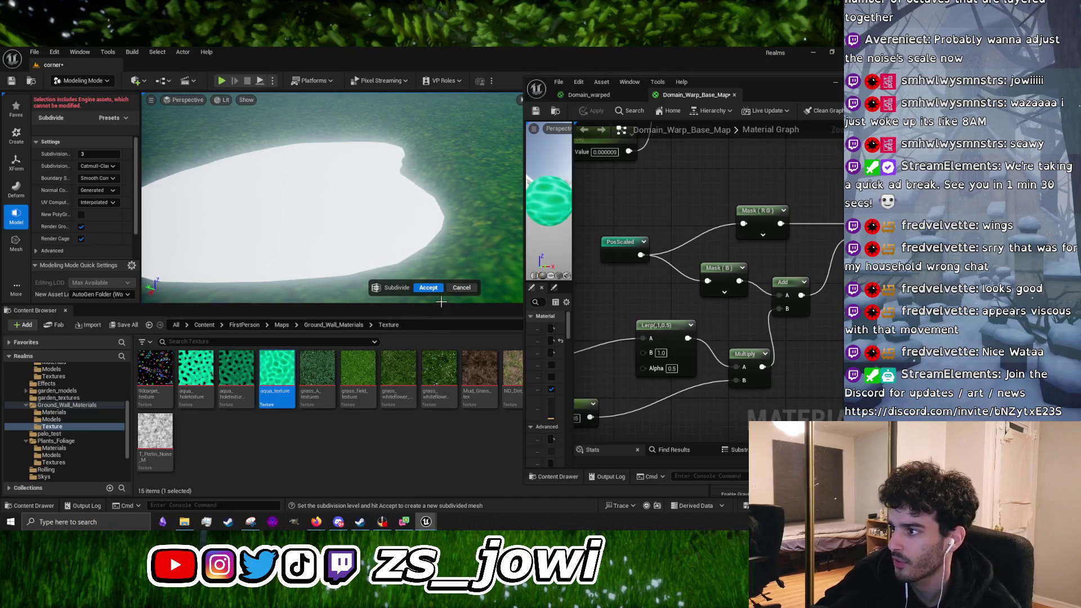
pyautogui.click(456, 290)
pyautogui.click(110, 81)
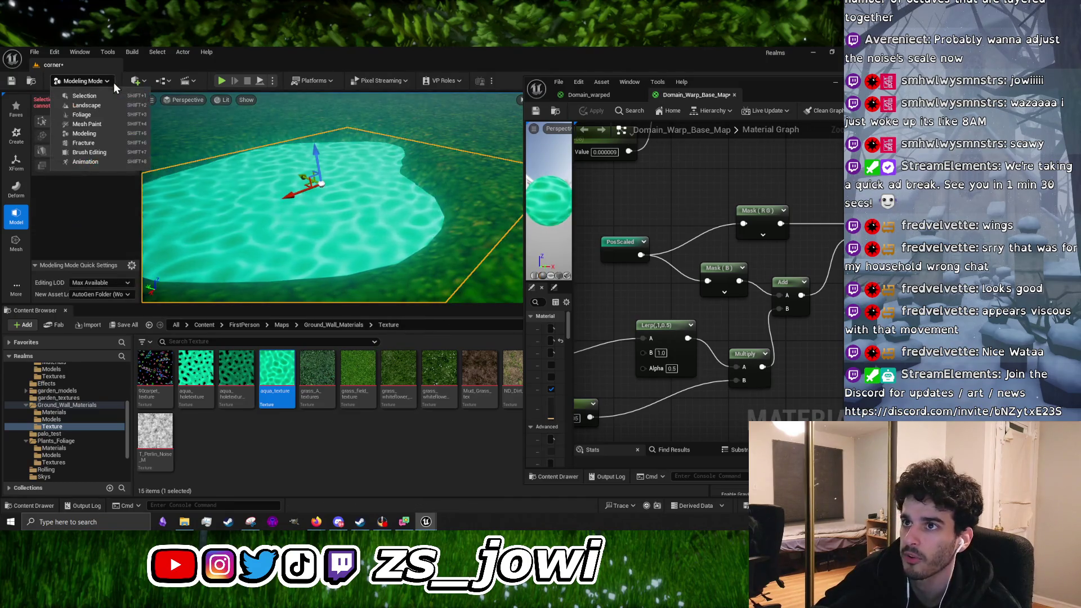
pyautogui.click(84, 95)
pyautogui.press('f')
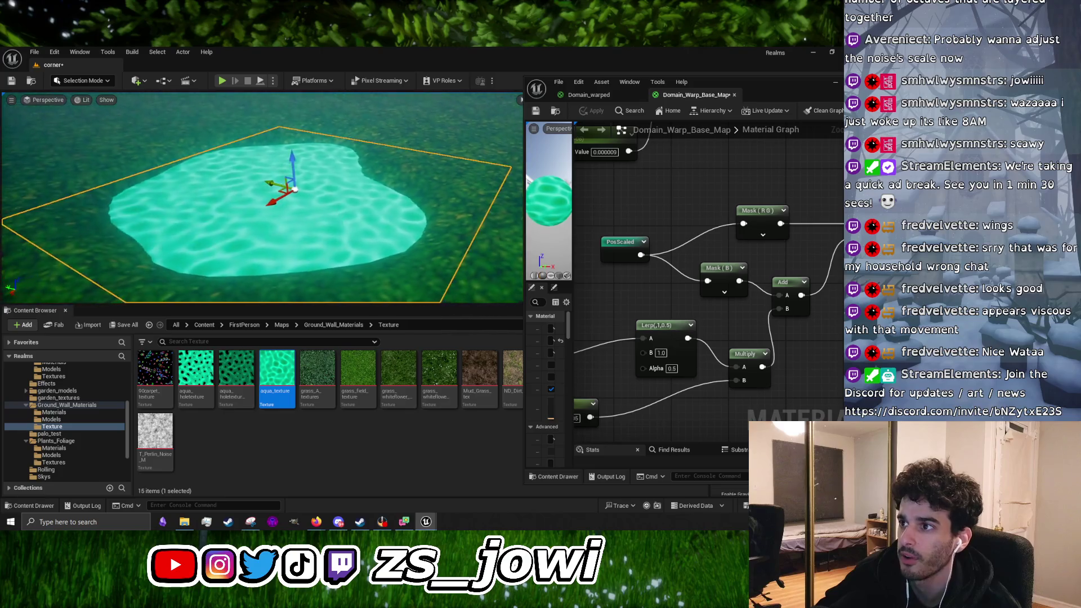
# Deselect and reselect the water plane, zooming in and out to inspect the animated surface
pyautogui.click(415, 196)
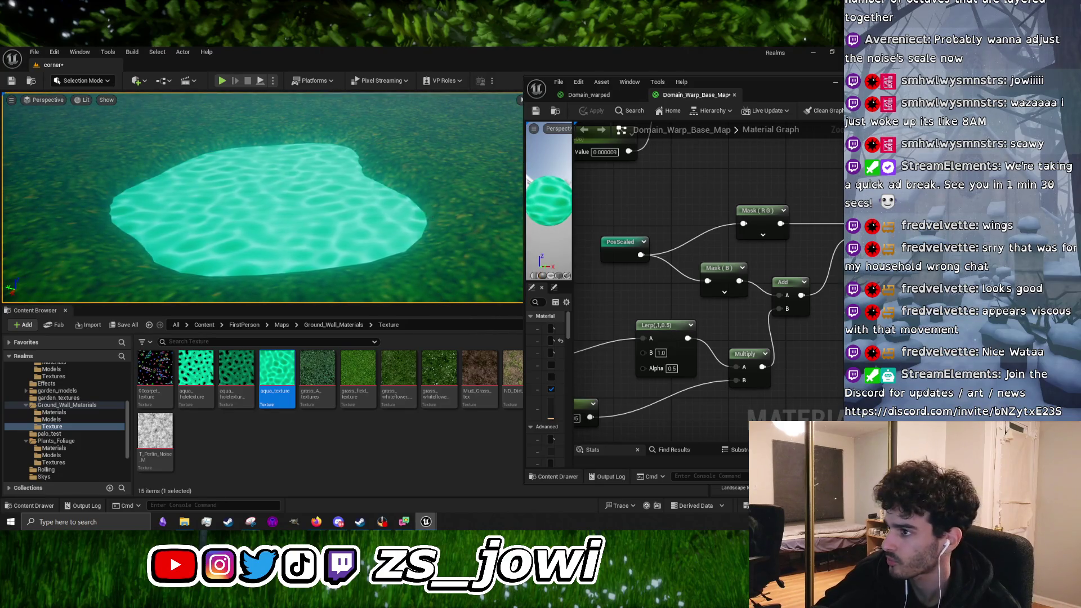
pyautogui.scroll(5, 430, 212)
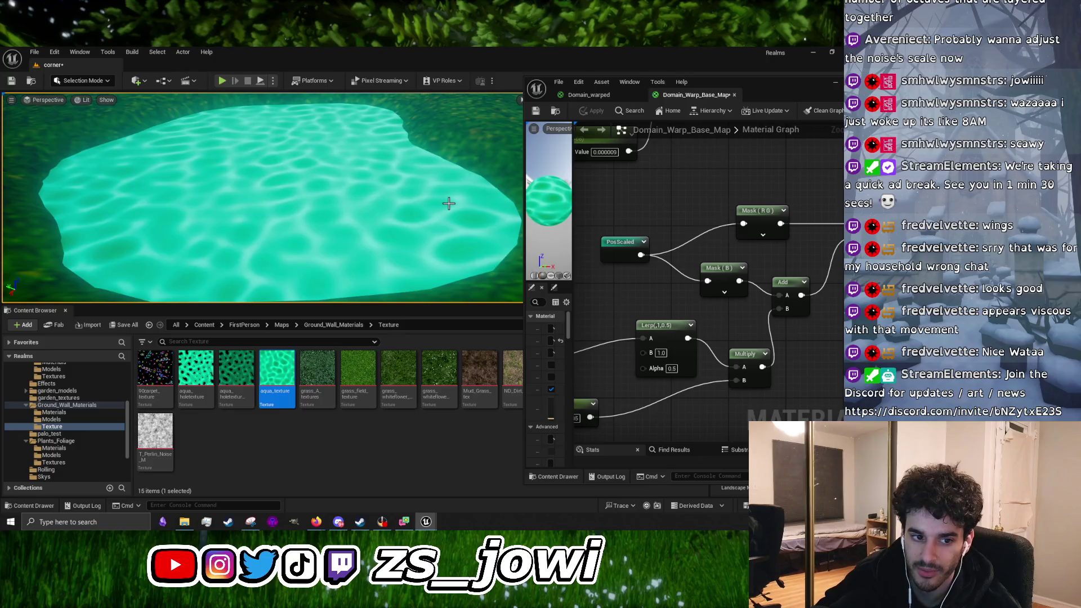
pyautogui.scroll(-5, 449, 203)
pyautogui.hotkey('ctrl', 'z')
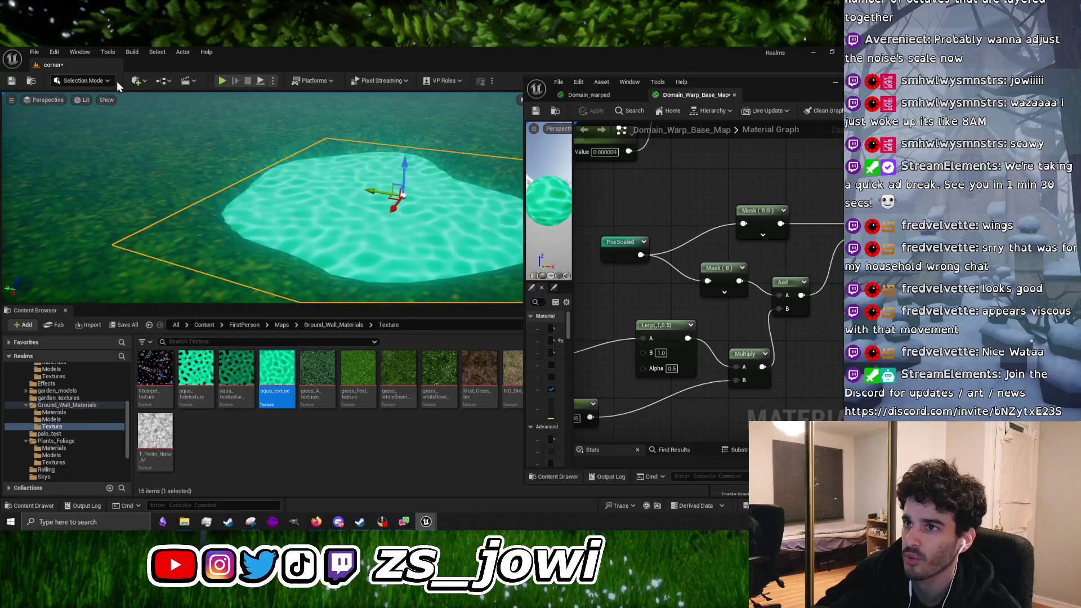
pyautogui.click(107, 81)
pyautogui.click(264, 194)
# Switch to the Firefox window showing the Twitch video producer
pyautogui.scroll(5, 225, 208)
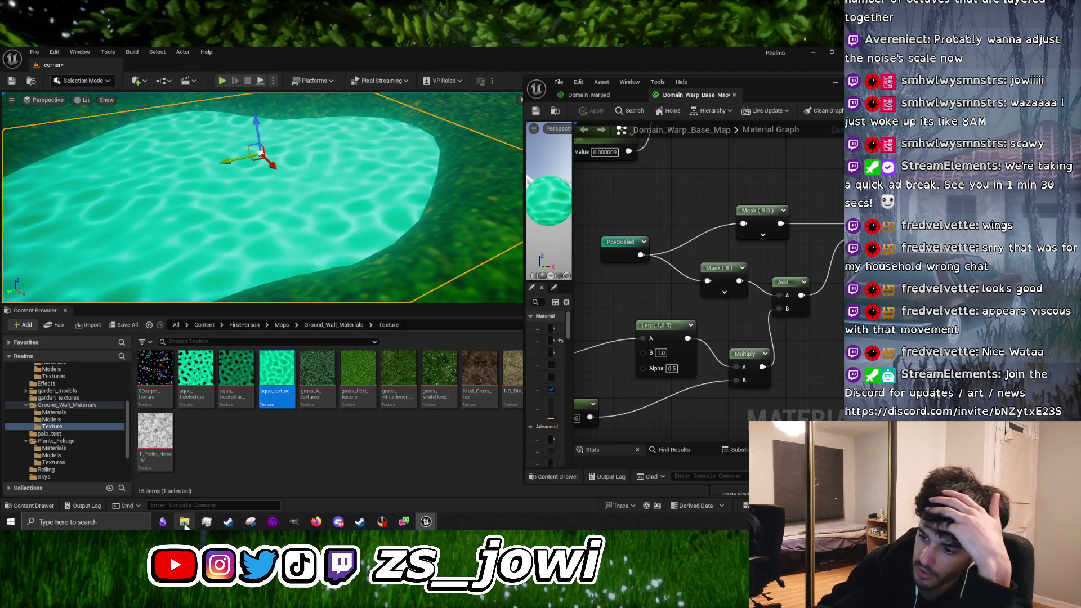
pyautogui.moveTo(316, 522)
pyautogui.click(398, 505)
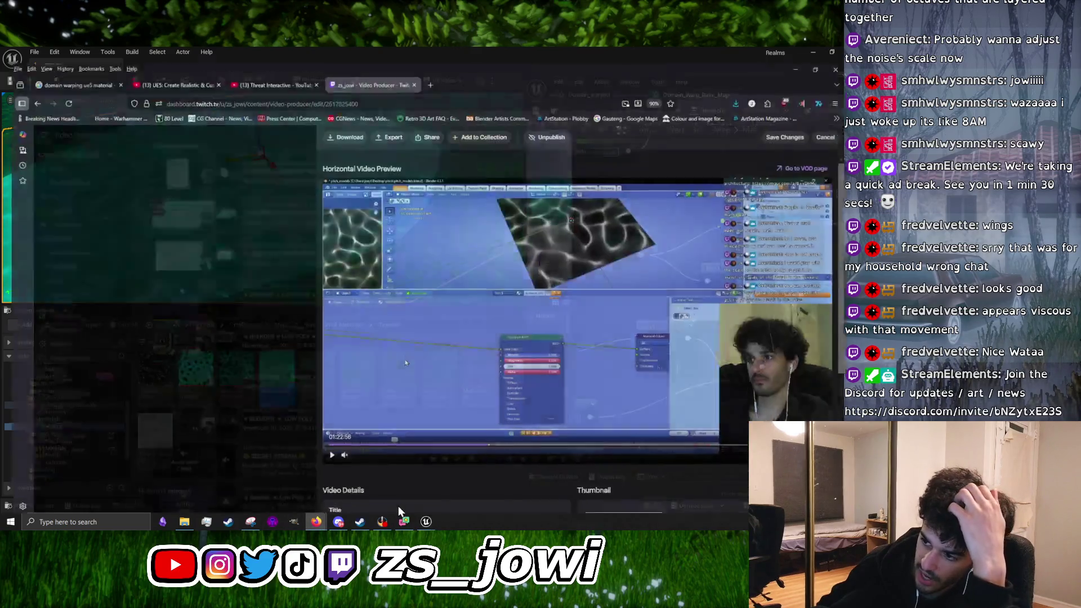
# Search Google for 'poolroom animation' in a new tab and play The Pool Rooms (Found Footage)
pyautogui.click(432, 68)
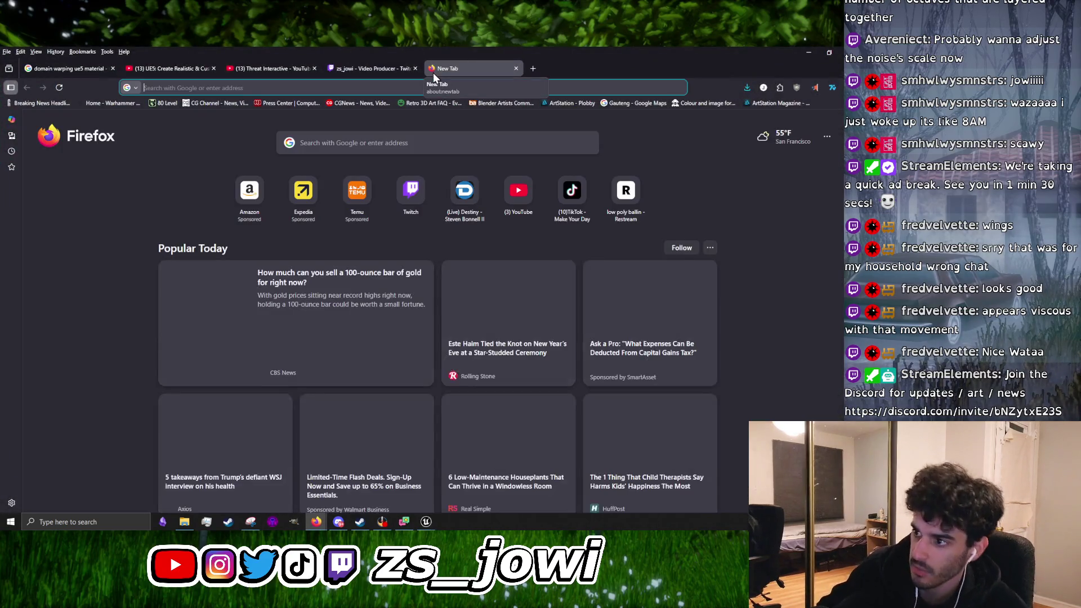
pyautogui.write('poo')
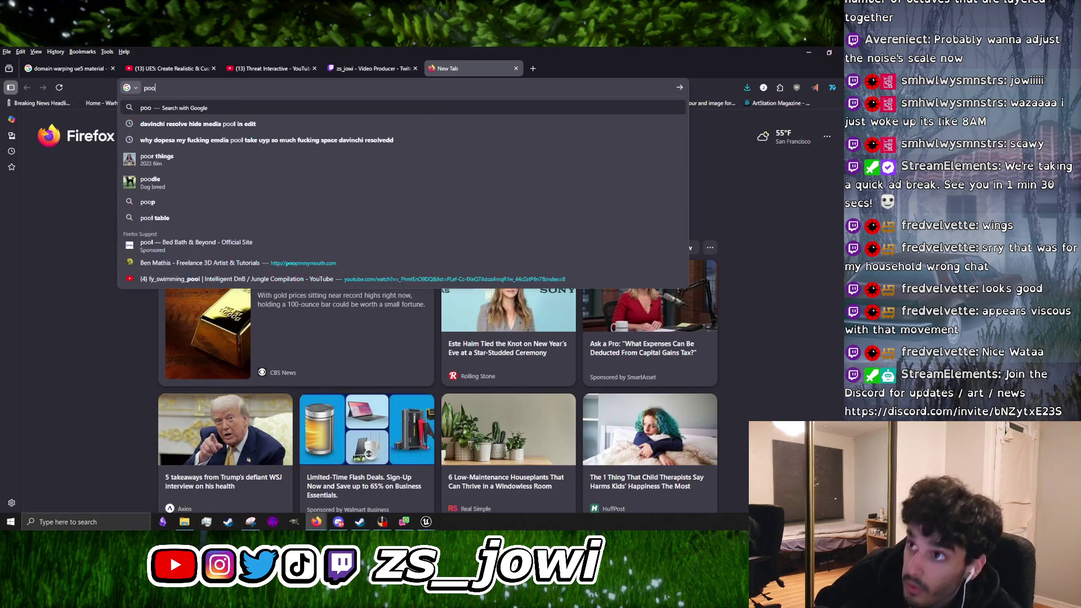
pyautogui.write('lroom animat')
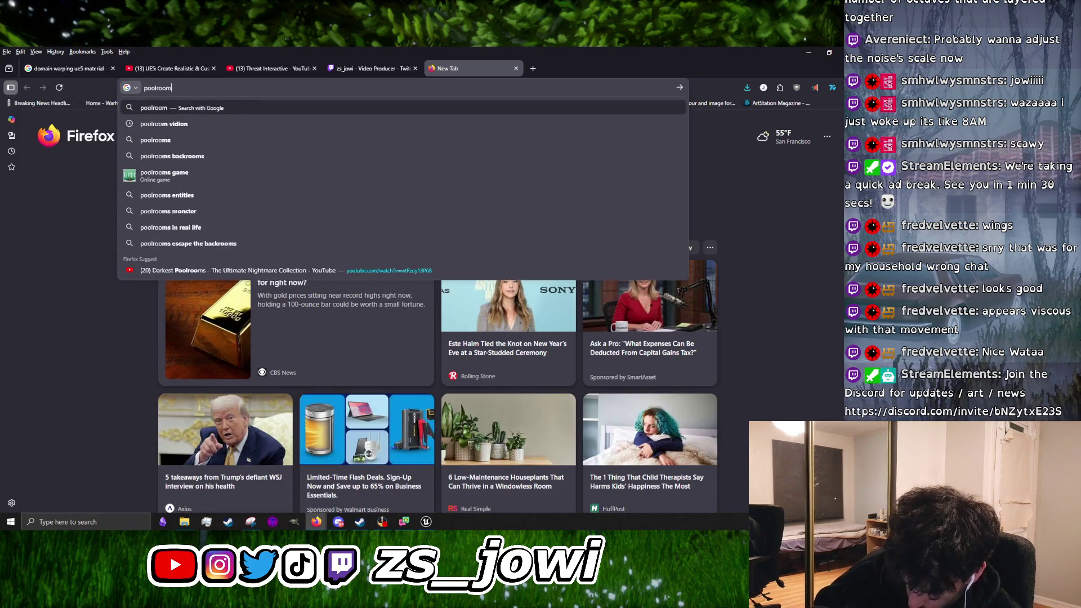
pyautogui.write('ion')
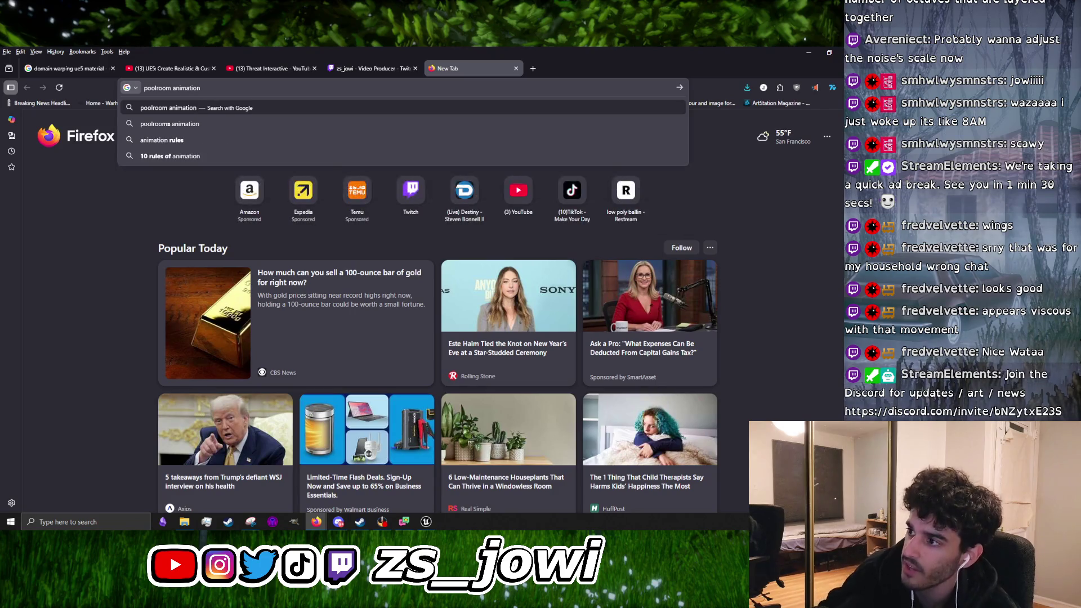
pyautogui.press('Return')
pyautogui.click(148, 222)
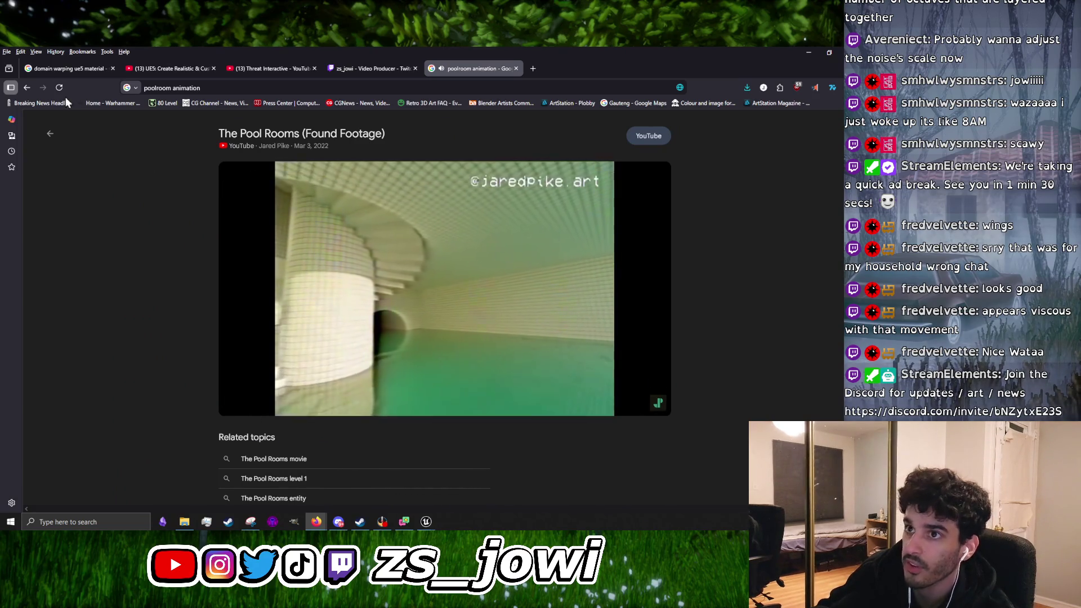
# Open Darkest Poolrooms - The Ultimate Nightmare Collection on YouTube, jump to 2:14 and mute it
pyautogui.click(26, 87)
pyautogui.click(163, 287)
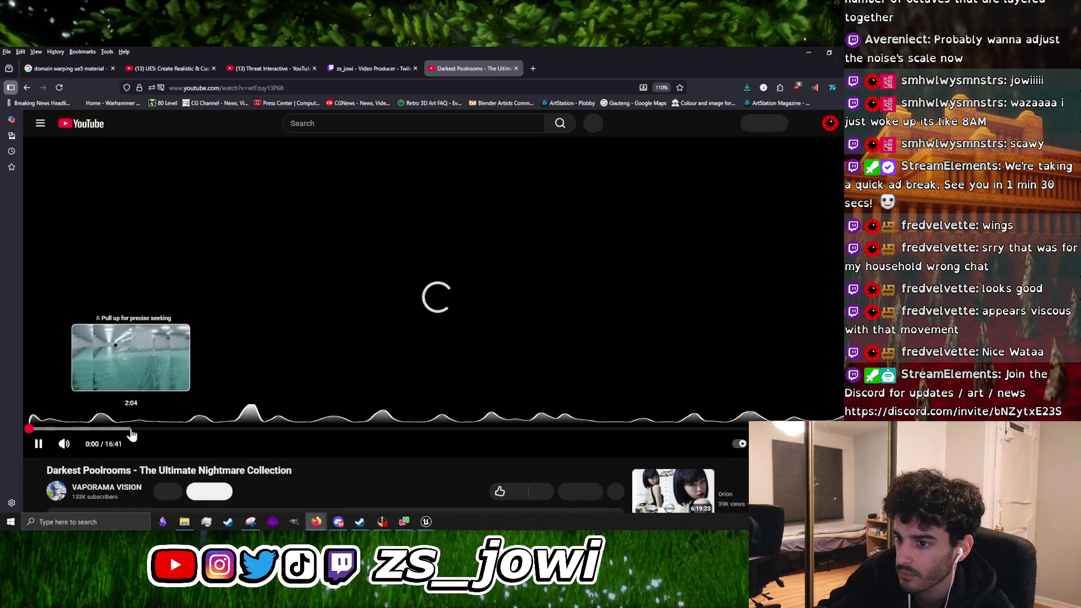
pyautogui.click(139, 428)
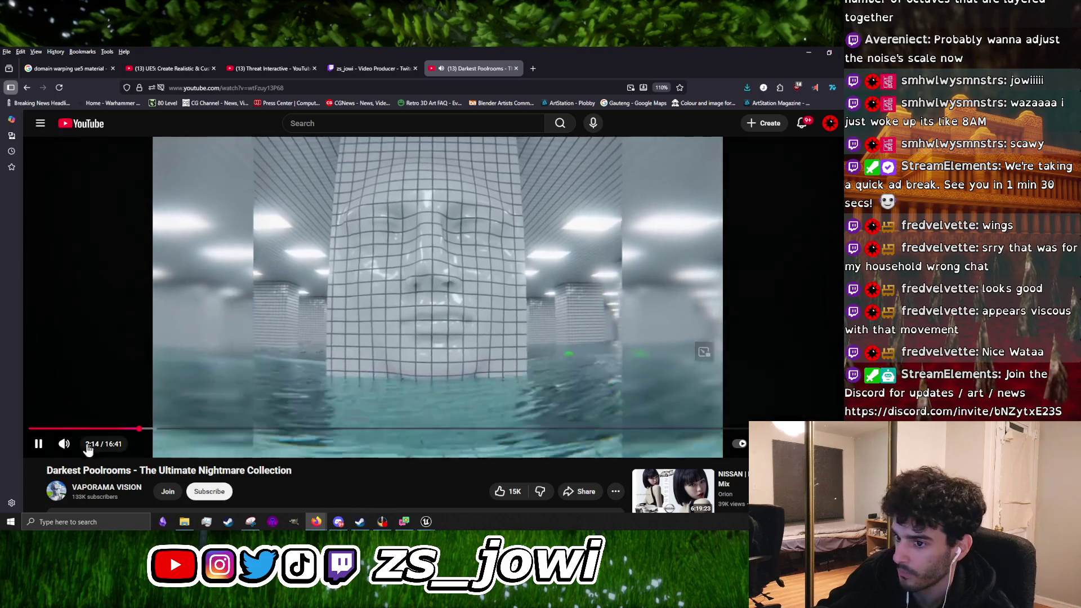
pyautogui.click(65, 444)
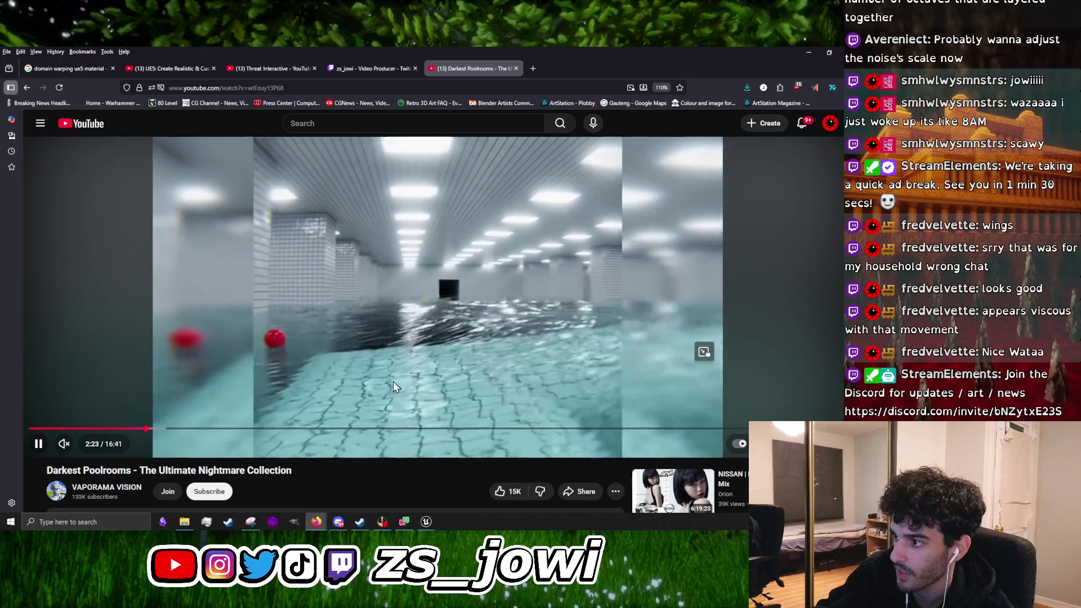
# Pause and resume the video repeatedly to study the pool water, then return to Unreal Engine
pyautogui.click(453, 350)
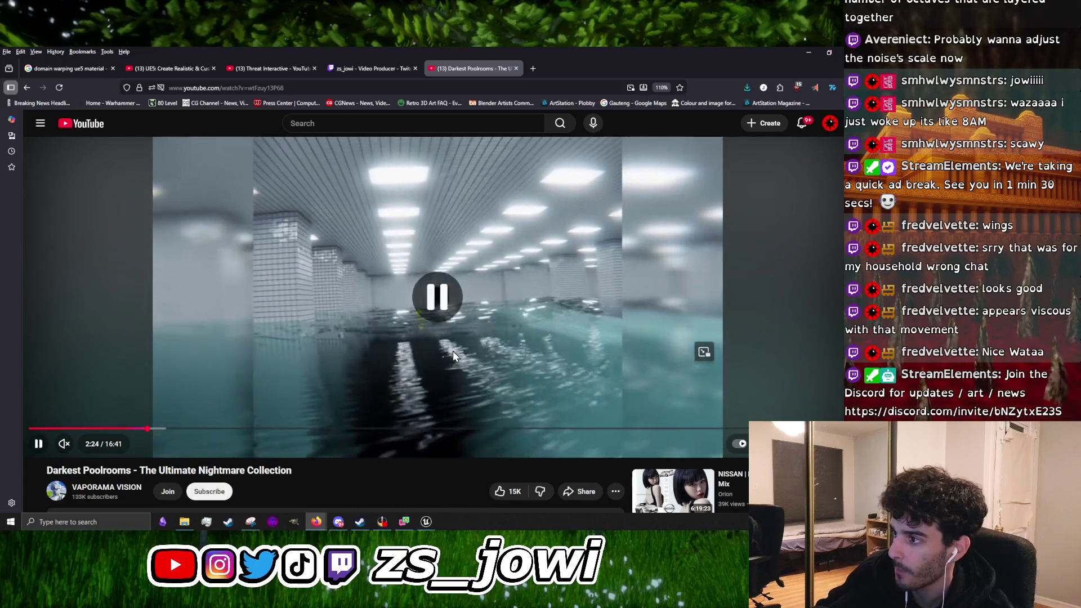
pyautogui.scroll(-10, 379, 378)
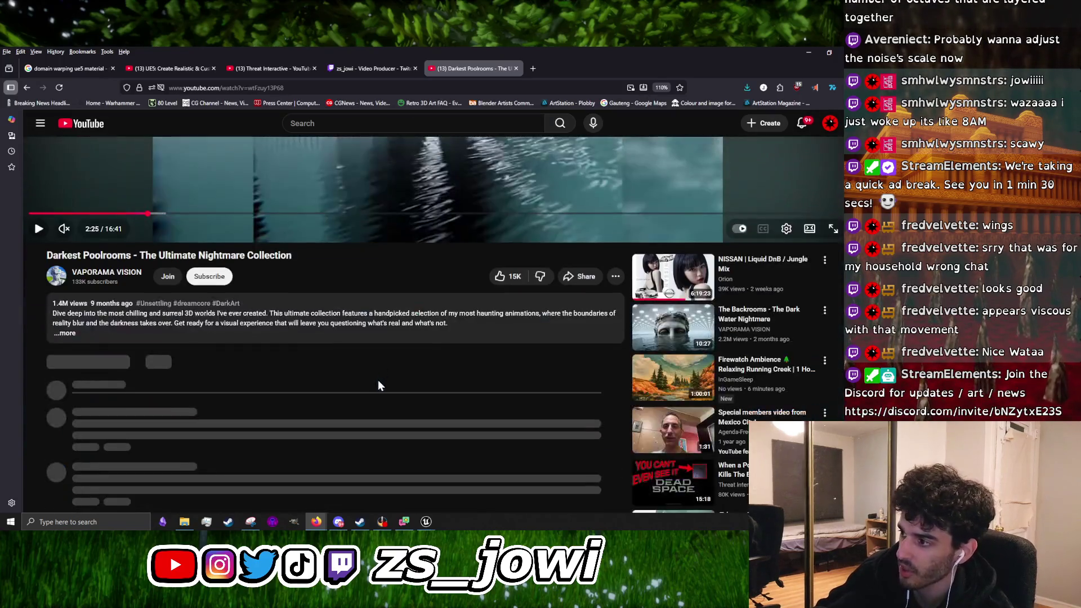
pyautogui.scroll(10, 376, 394)
pyautogui.click(390, 362)
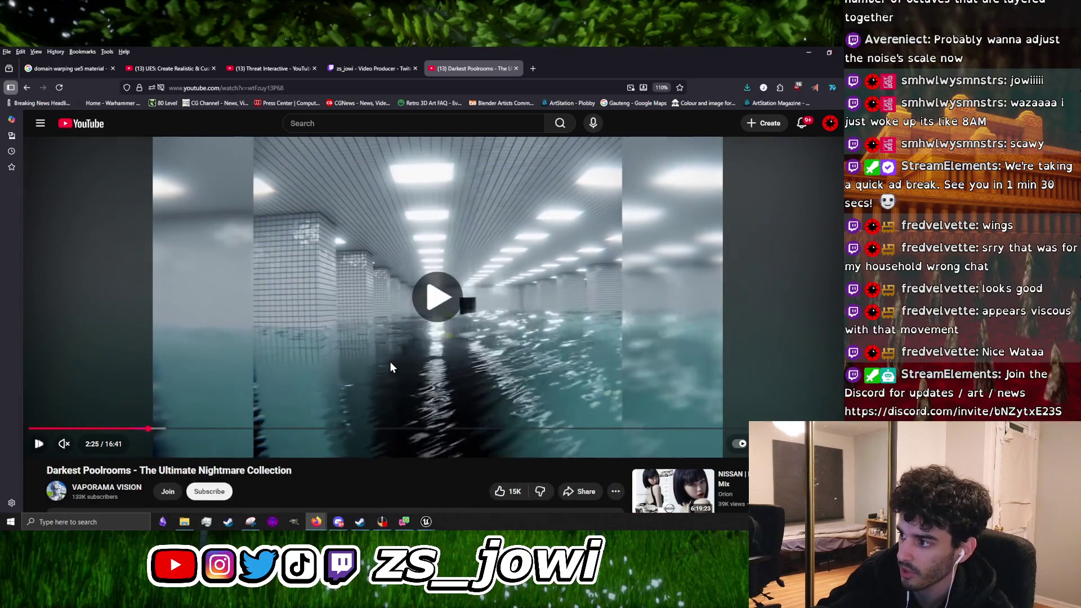
pyautogui.click(450, 359)
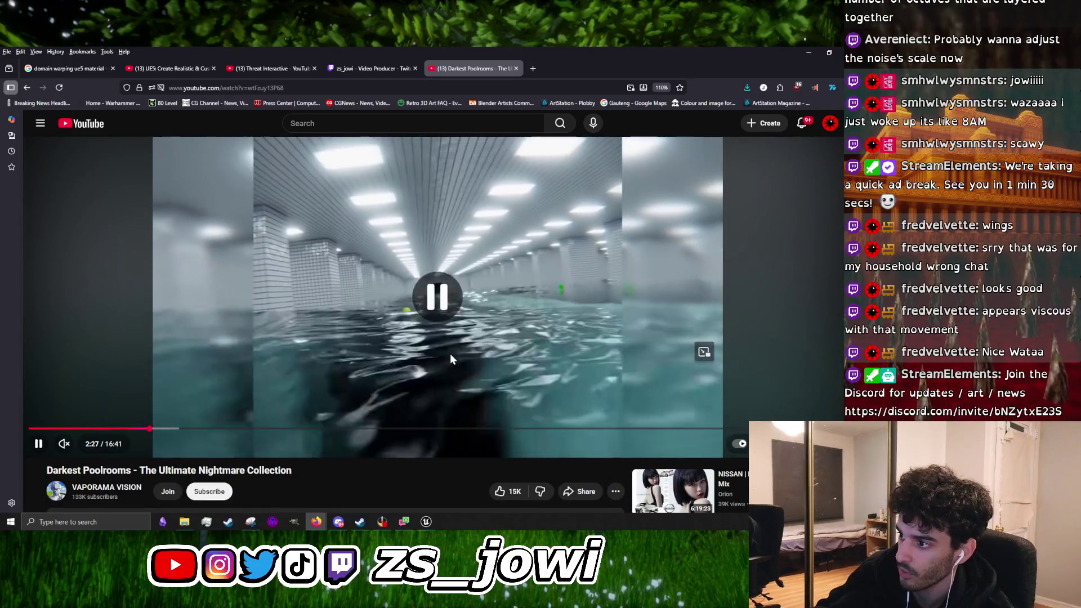
pyautogui.click(451, 355)
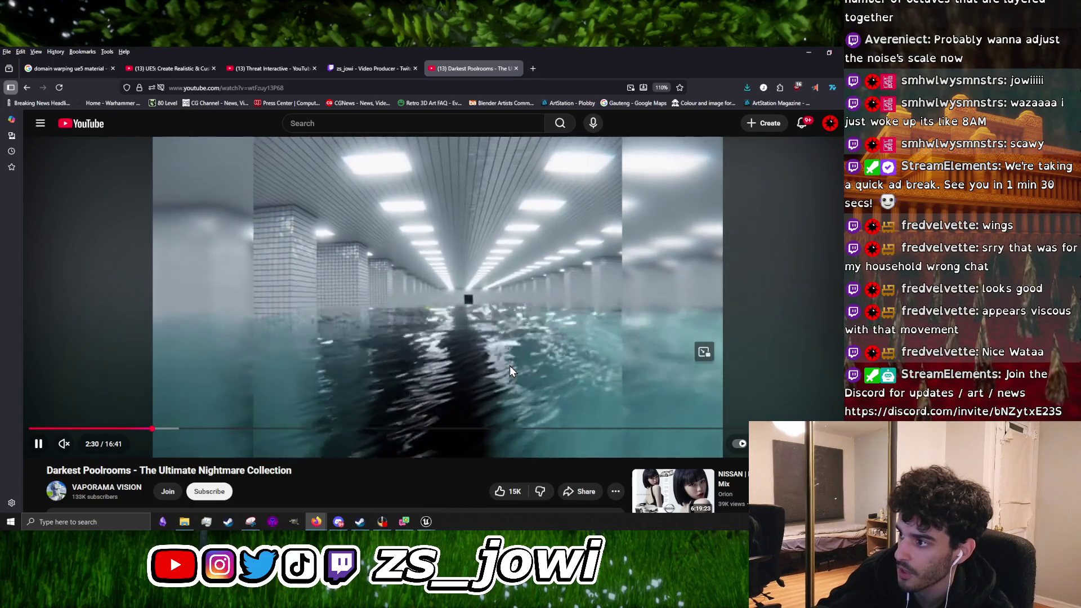
pyautogui.click(509, 366)
pyautogui.click(508, 366)
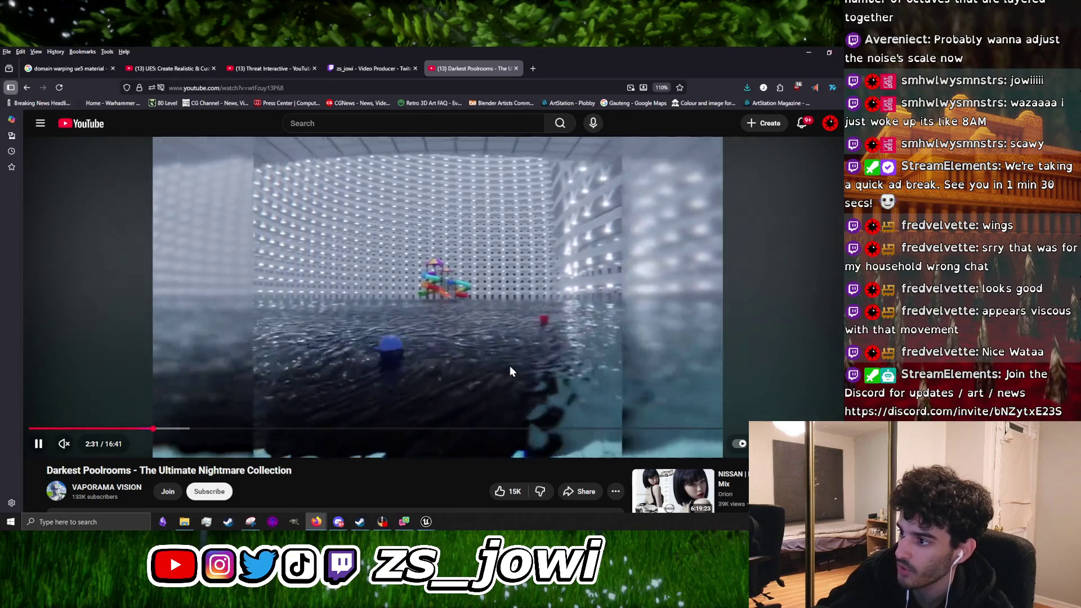
pyautogui.click(509, 366)
pyautogui.click(509, 366)
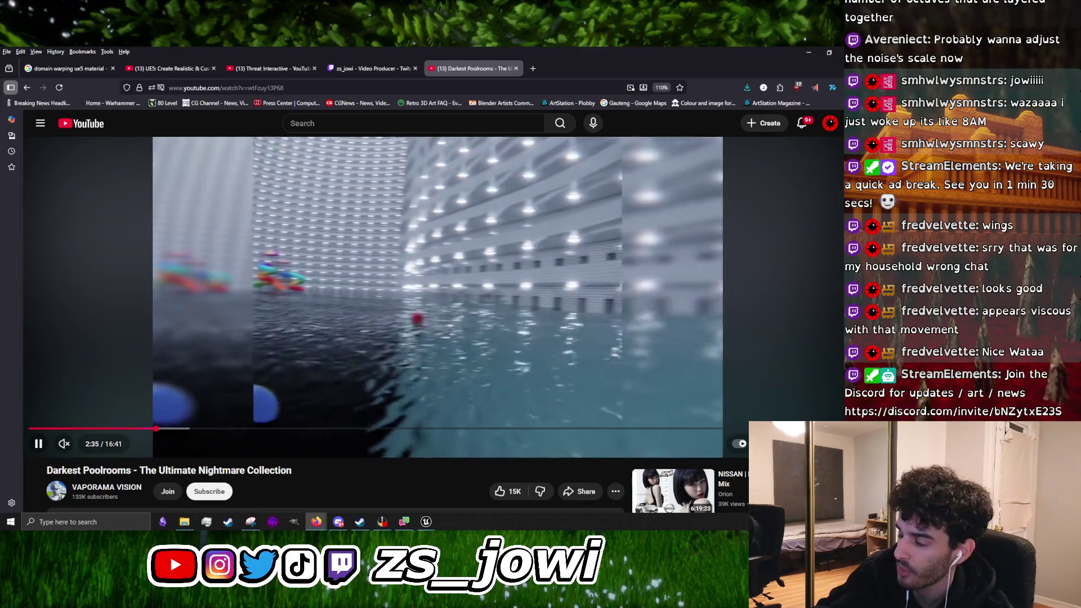
pyautogui.click(436, 361)
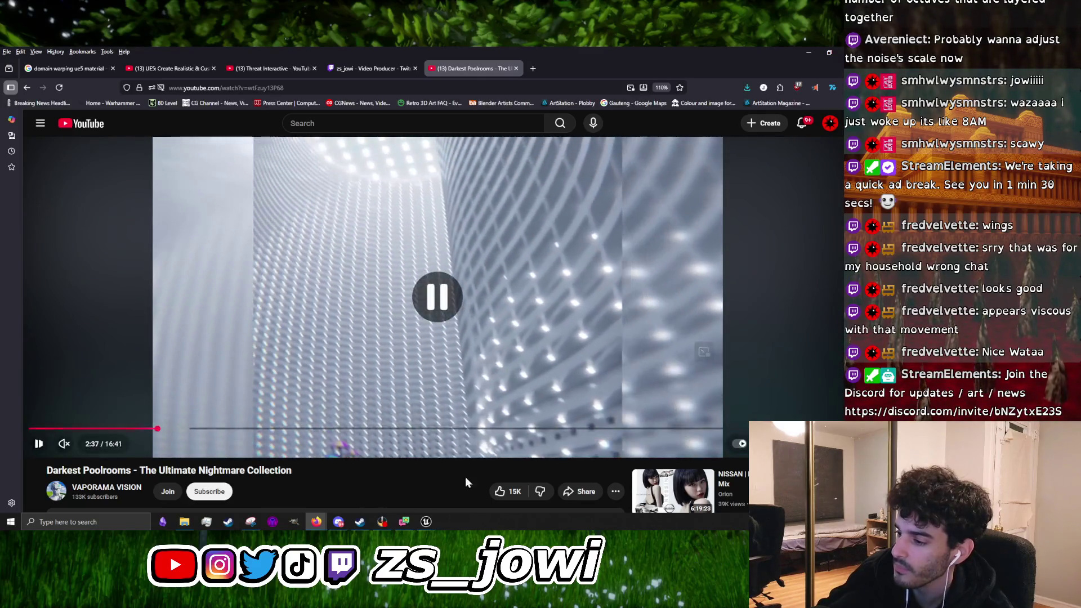
pyautogui.moveTo(426, 521)
pyautogui.click(399, 463)
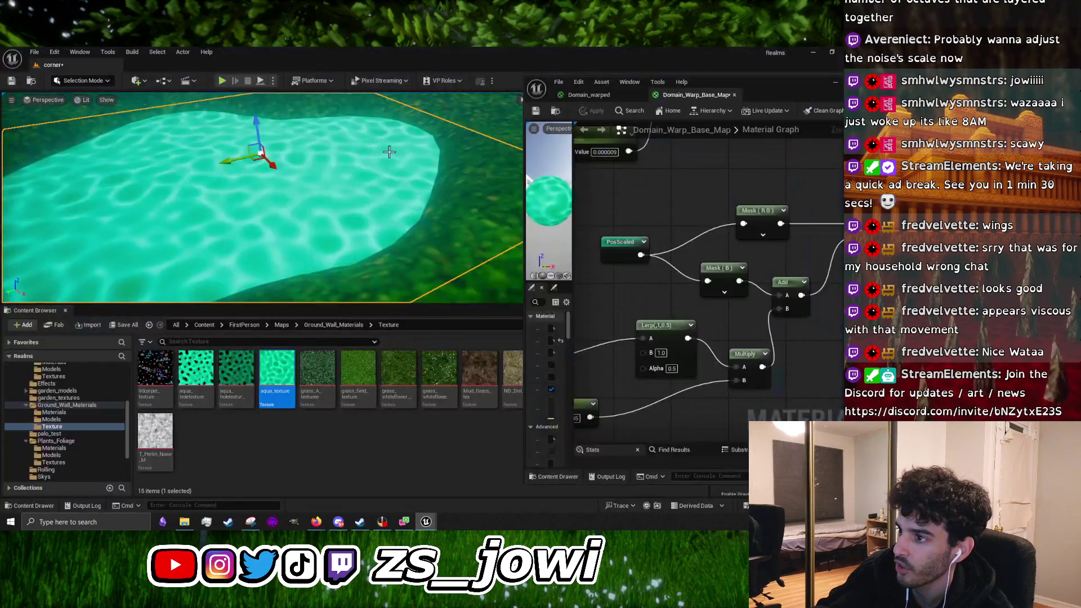
# Fly the camera from above the pond down close to its rippling water surface
pyautogui.click(40, 53)
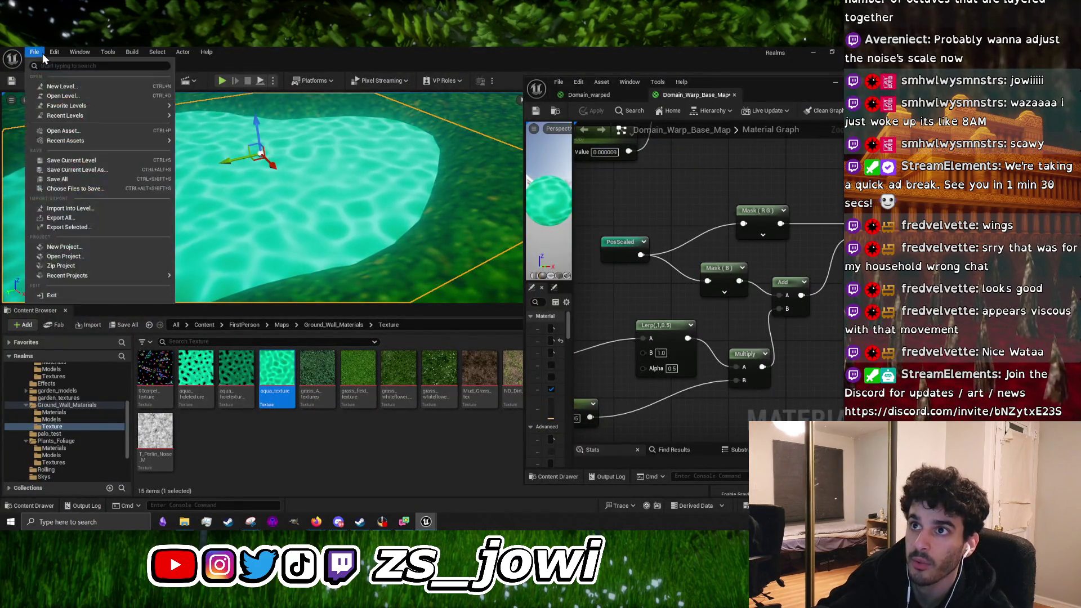
pyautogui.moveTo(313, 201); pyautogui.dragTo(318, 188)
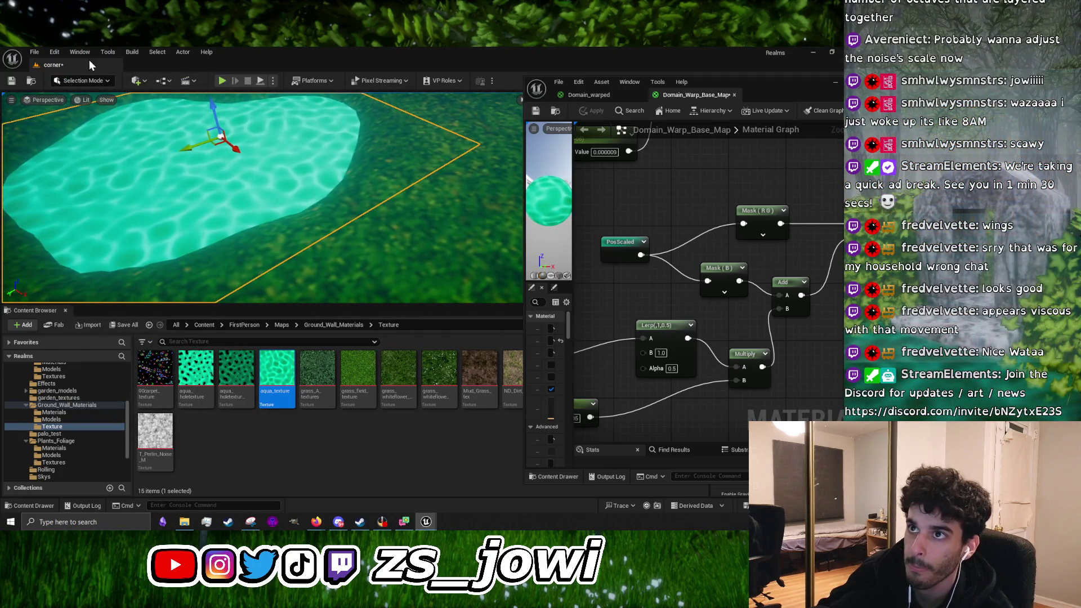
pyautogui.click(80, 52)
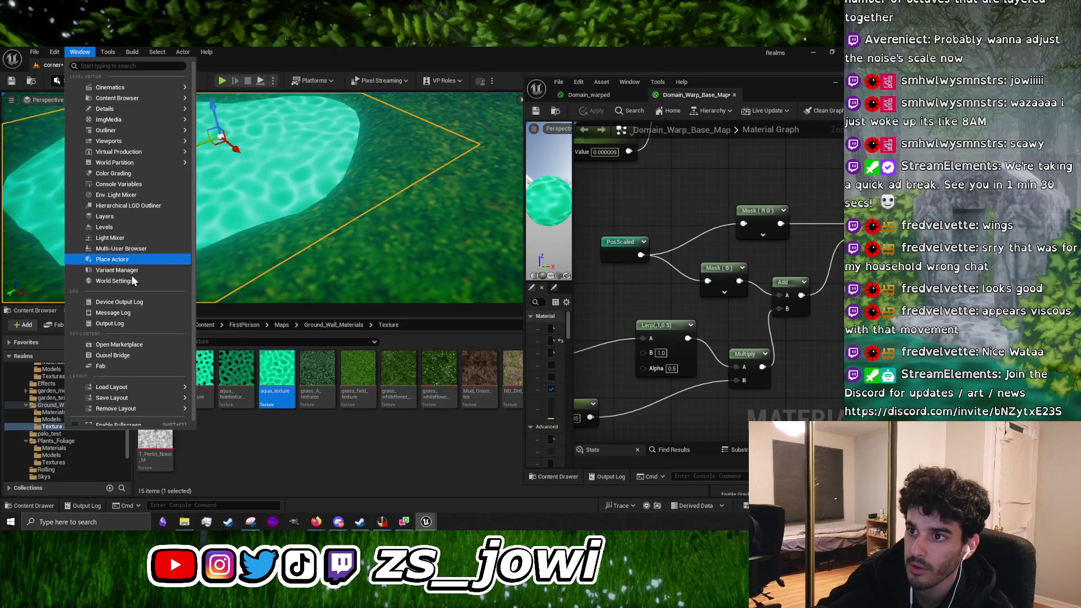
pyautogui.moveTo(315, 226); pyautogui.dragTo(366, 203)
pyautogui.moveTo(349, 260)
pyautogui.mouseDown()
pyautogui.moveTo(377, 214)
pyautogui.moveTo(337, 276)
pyautogui.moveTo(336, 257)
pyautogui.mouseUp()
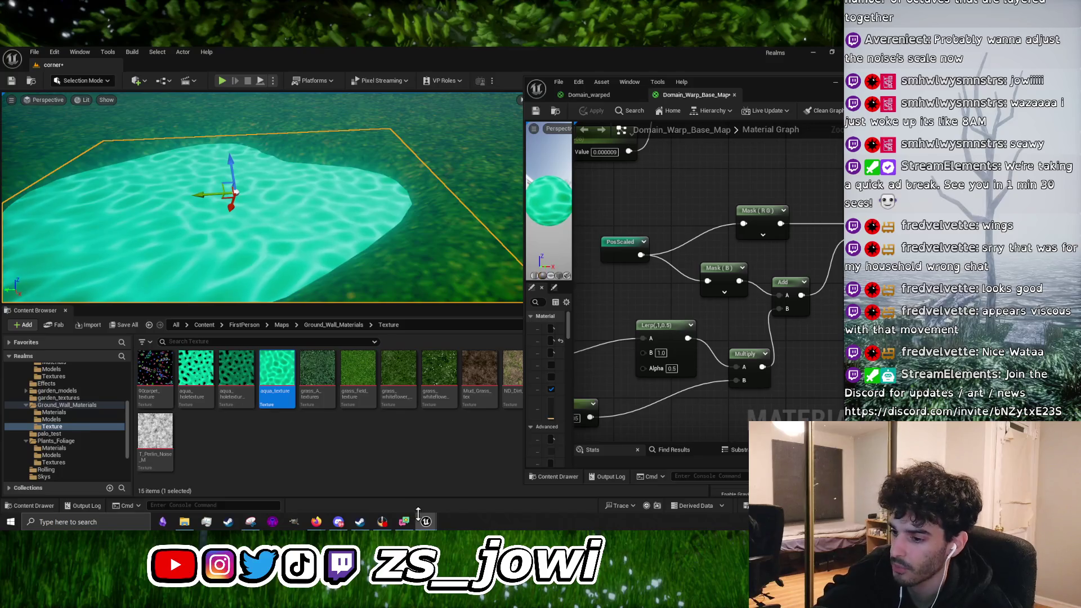
# Pause the YouTube video in Firefox and minimize the browser
pyautogui.moveTo(431, 525)
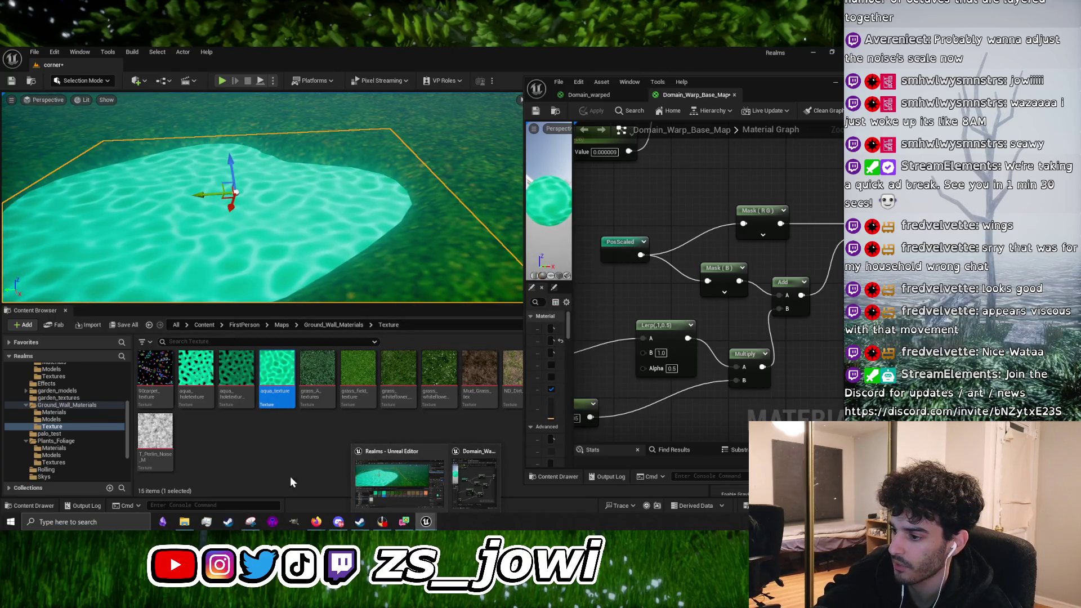
pyautogui.moveTo(318, 522)
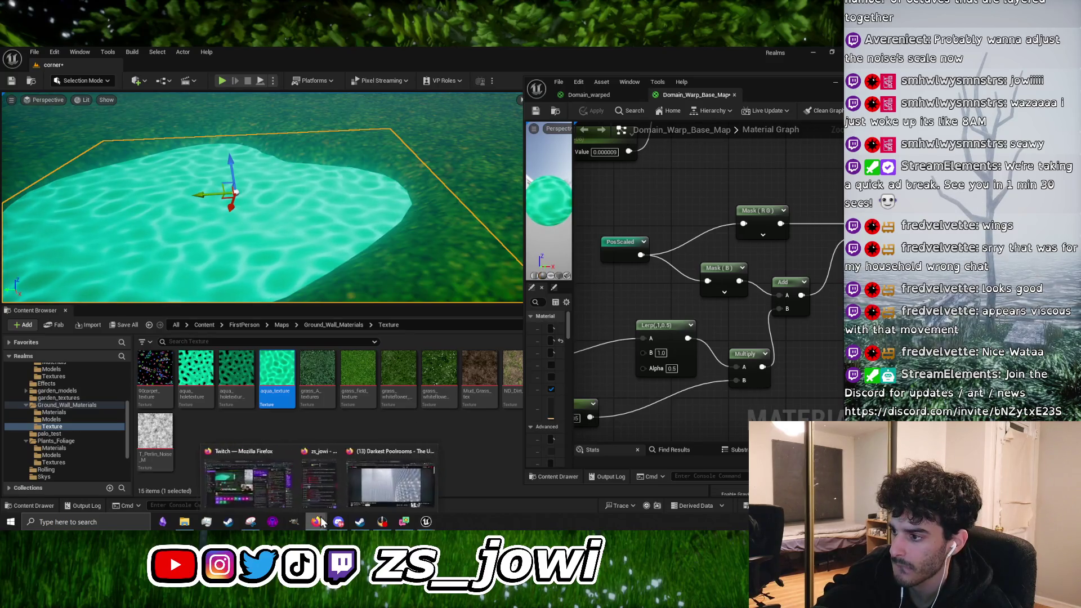
pyautogui.click(391, 486)
pyautogui.click(279, 322)
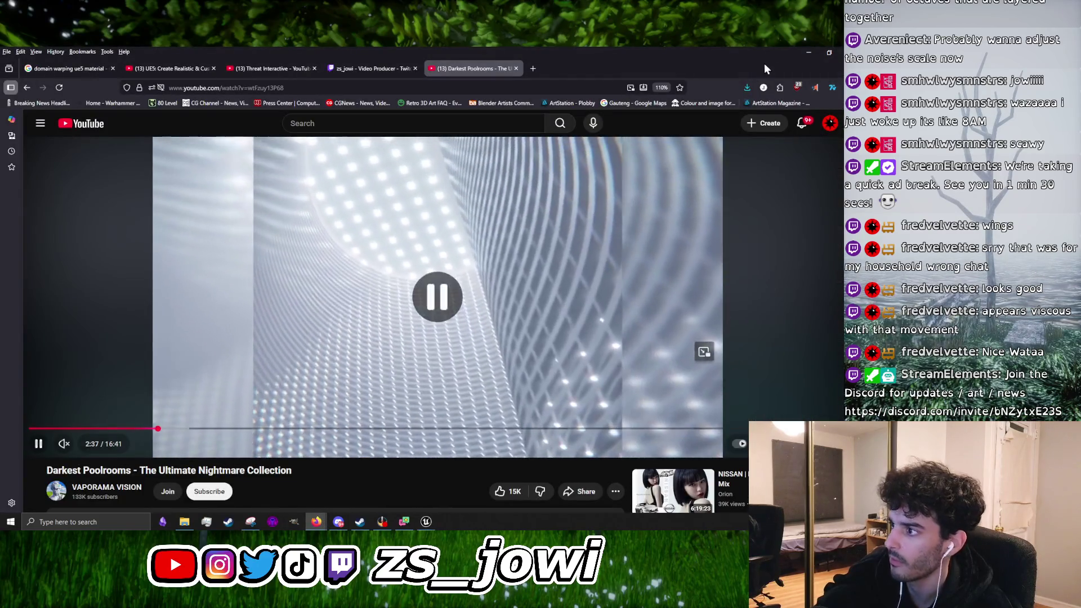
pyautogui.click(806, 53)
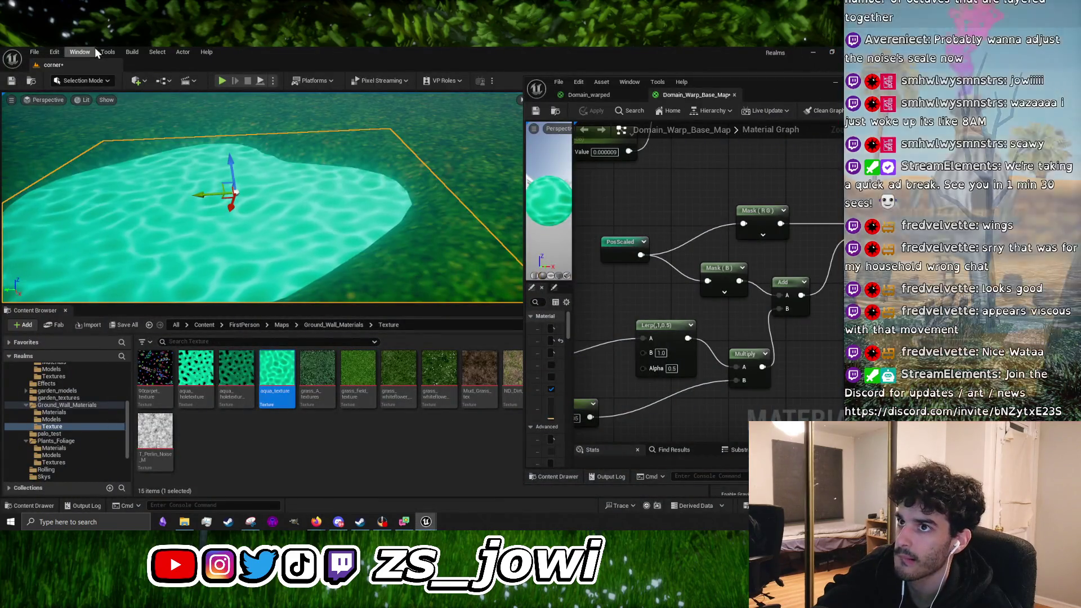
# Browse Unreal's Select and Window menus over the level view
pyautogui.click(153, 52)
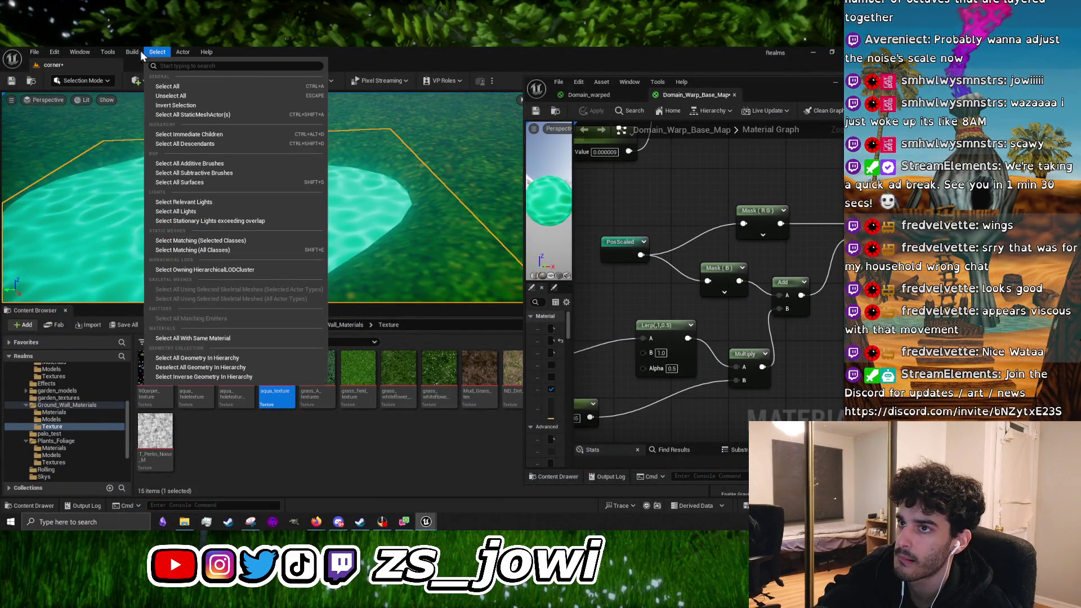
pyautogui.moveTo(86, 51)
pyautogui.scroll(1, 147, 332)
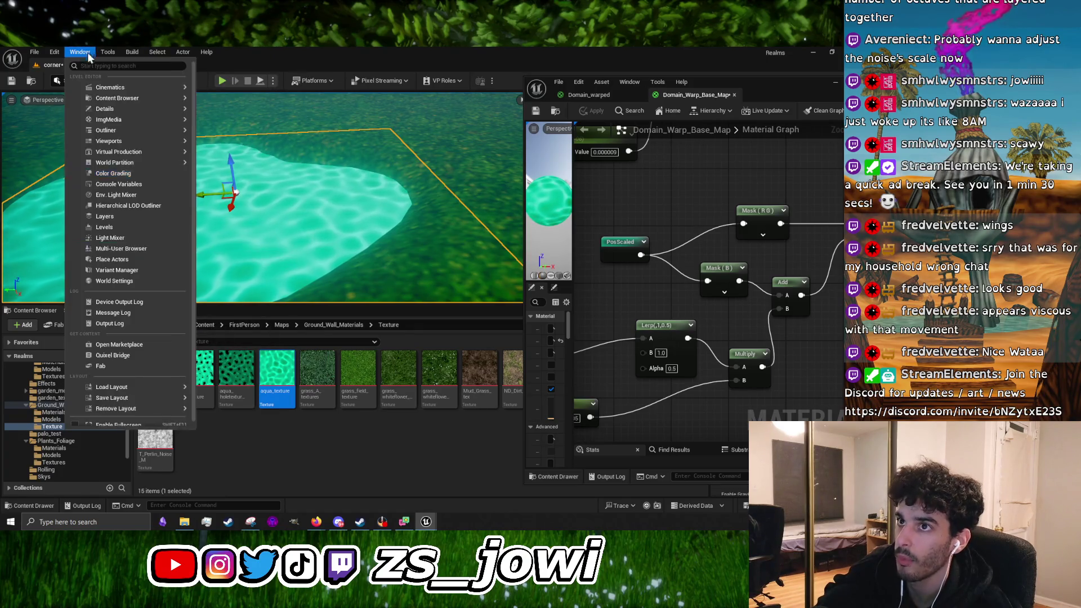
pyautogui.click(79, 201)
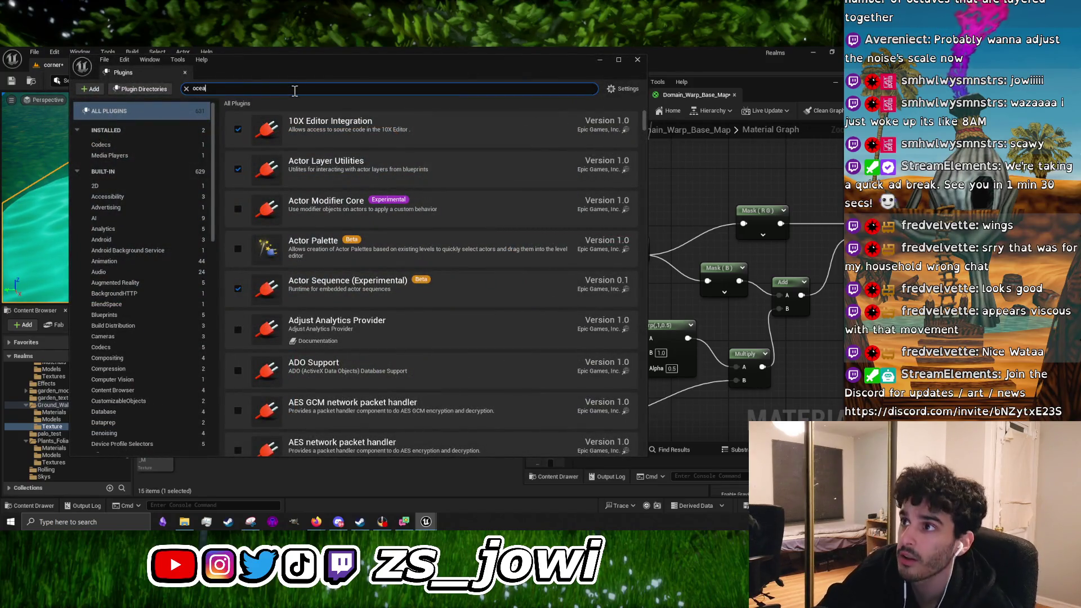
pyautogui.write('n')
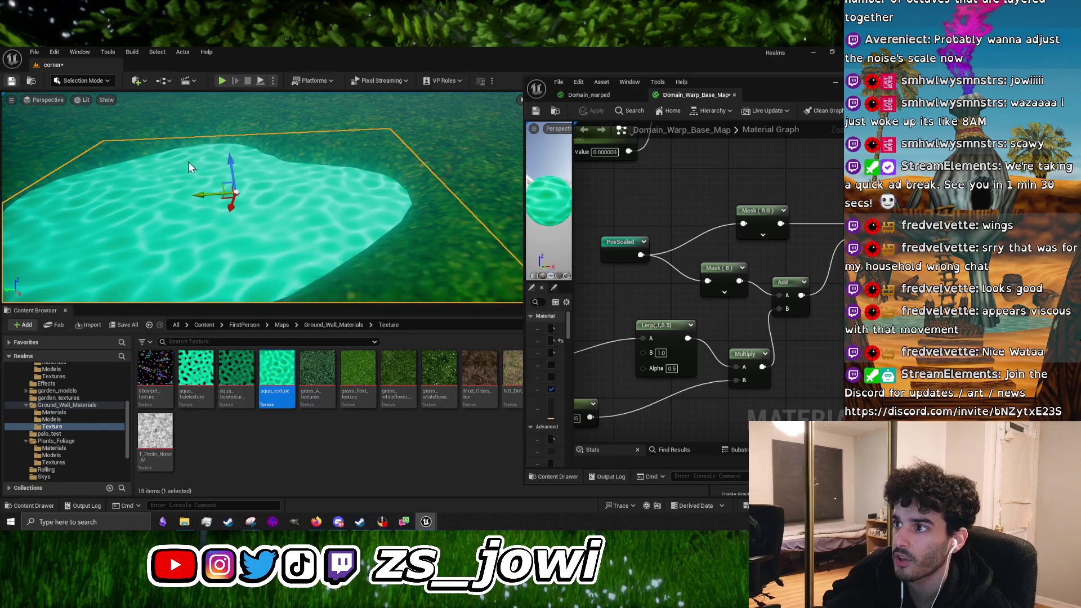
# Orbit and back the camera away until the whole pond and its plane are visible
pyautogui.moveTo(453, 231)
pyautogui.mouseDown()
pyautogui.moveTo(424, 230)
pyautogui.moveTo(454, 231)
pyautogui.mouseUp()
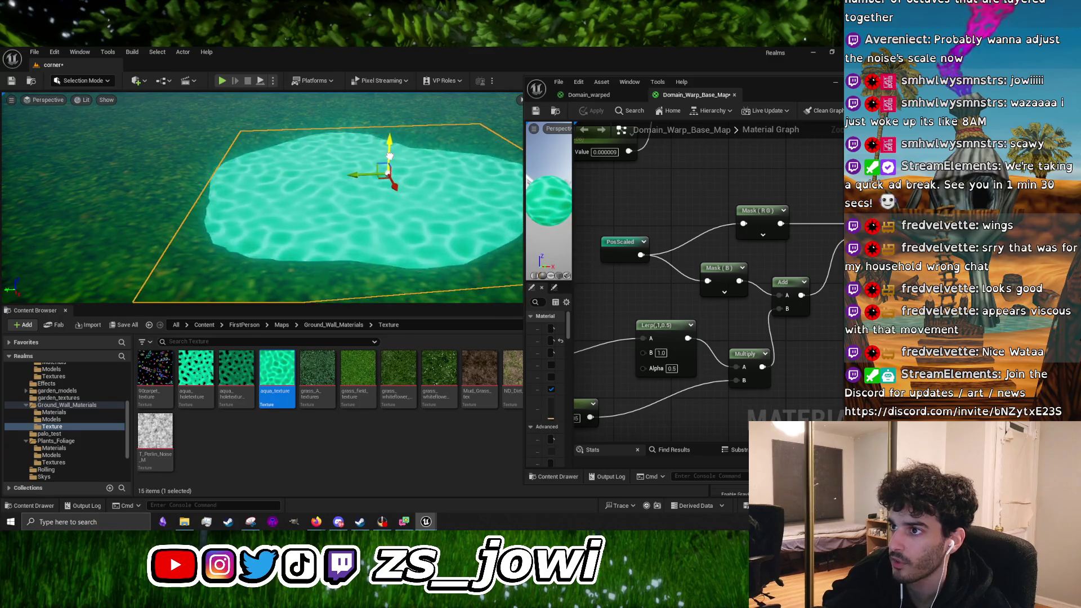
pyautogui.moveTo(370, 180); pyautogui.dragTo(335, 186)
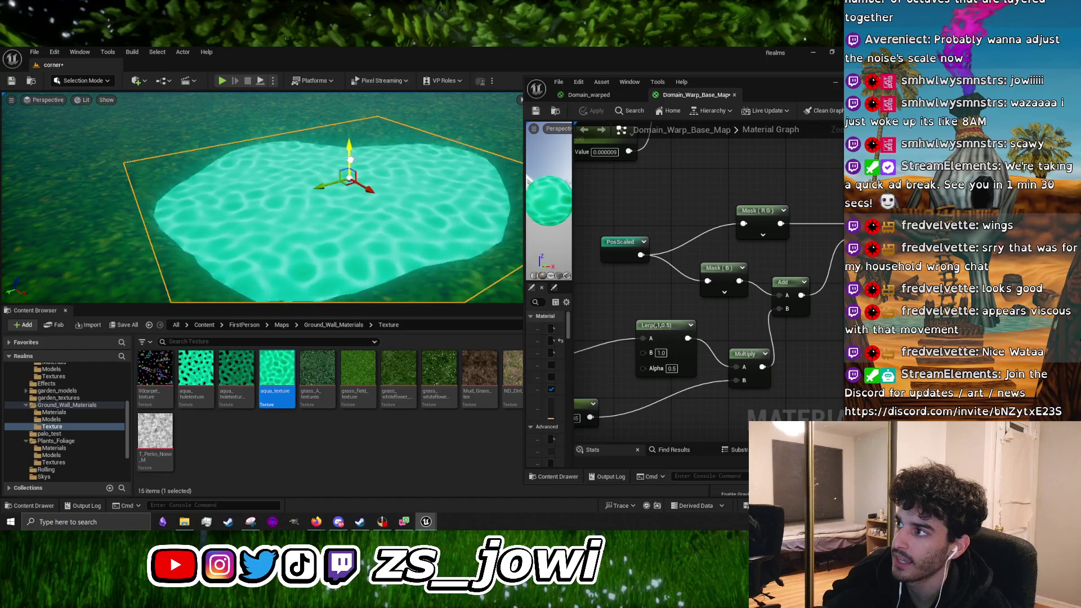
pyautogui.moveTo(271, 219)
pyautogui.mouseDown()
pyautogui.moveTo(296, 219)
pyautogui.moveTo(284, 209)
pyautogui.moveTo(197, 219)
pyautogui.moveTo(254, 205)
pyautogui.moveTo(264, 209)
pyautogui.moveTo(231, 210)
pyautogui.moveTo(415, 260)
pyautogui.moveTo(432, 227)
pyautogui.moveTo(408, 227)
pyautogui.mouseUp()
# Deselect the water plane, check Edit > Plugins for an ocean plugin, then save the level
pyautogui.click(455, 270)
pyautogui.click(55, 51)
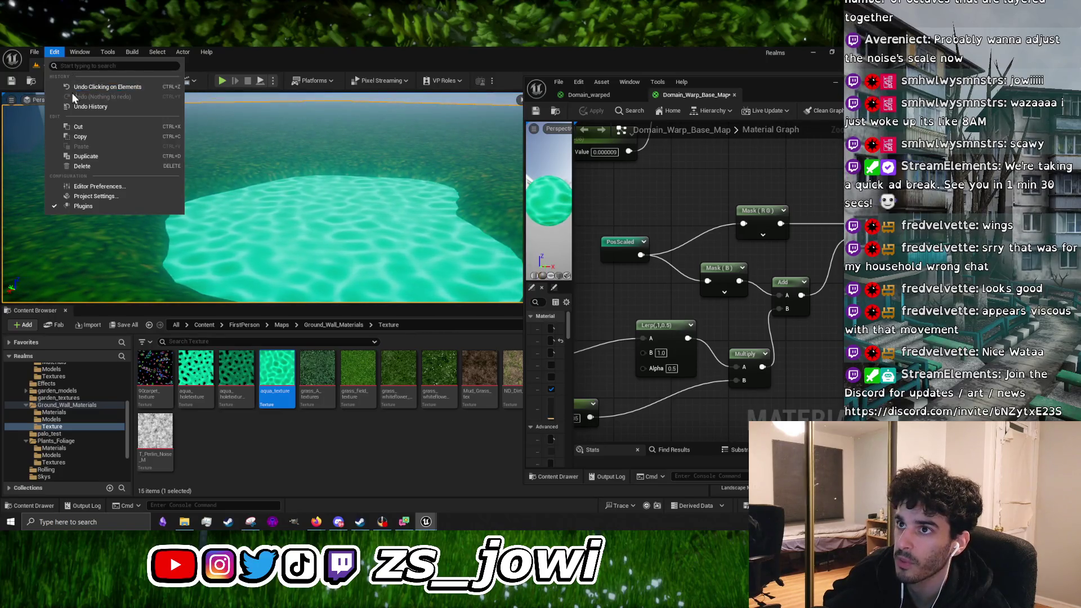
pyautogui.click(78, 207)
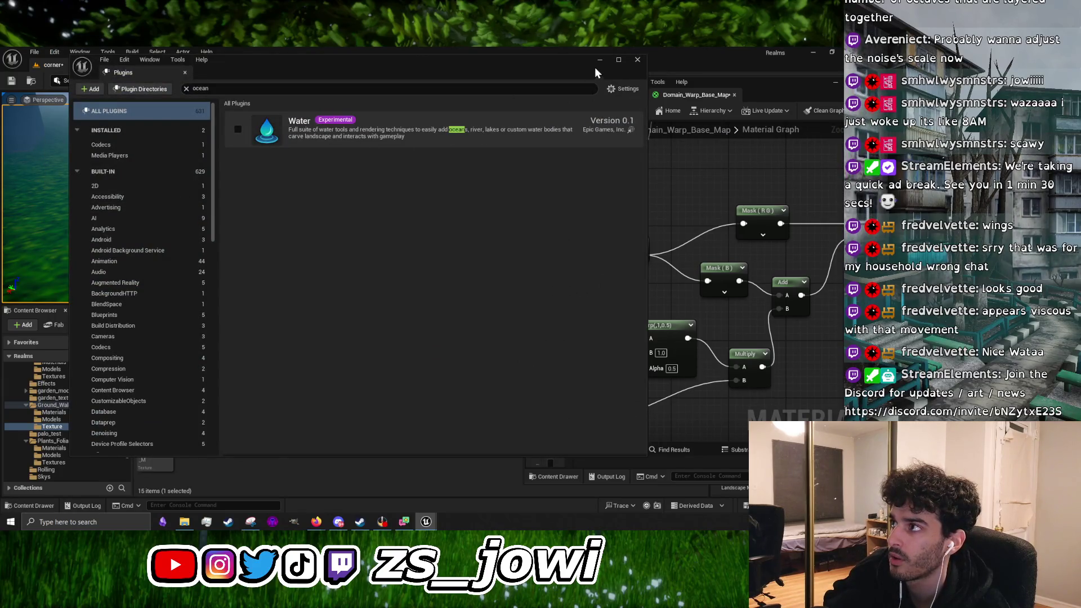
pyautogui.click(637, 59)
pyautogui.click(12, 81)
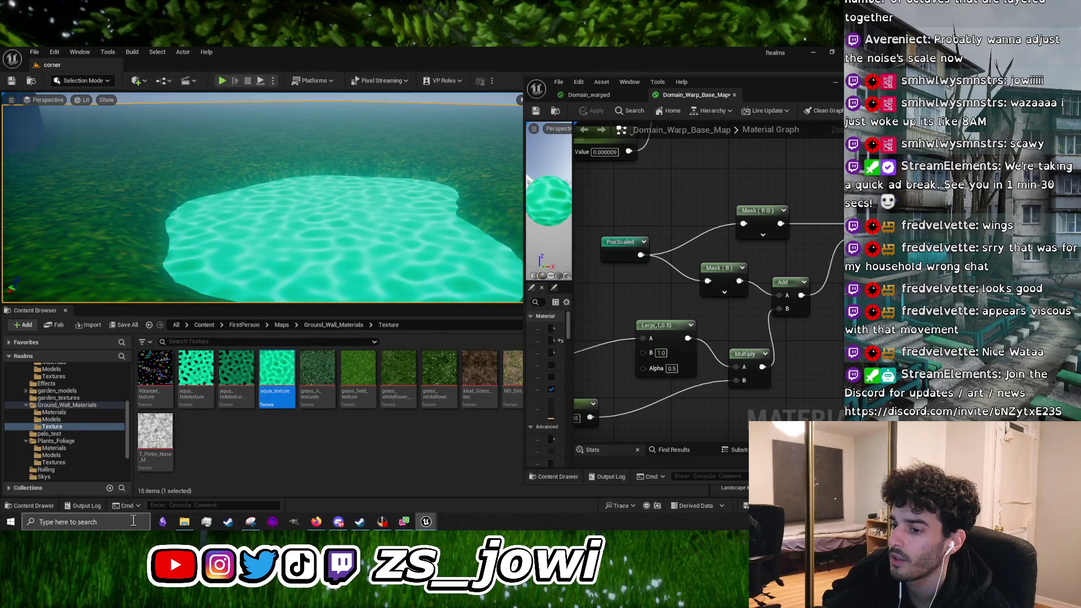
# Search Windows for 'diver' and launch Diversion Desktop over the Unreal editor
pyautogui.click(143, 521)
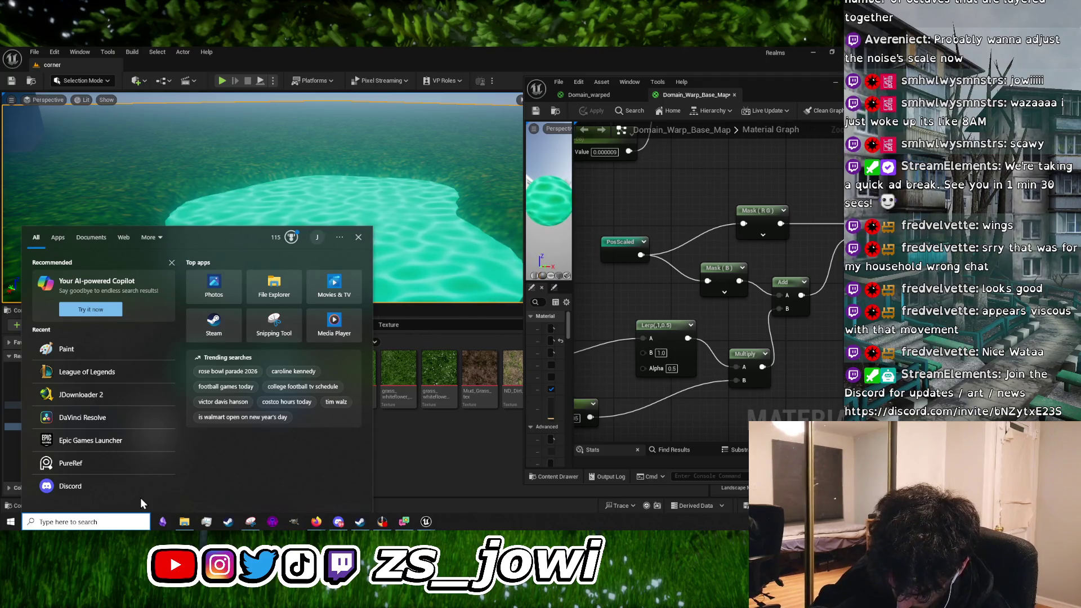
pyautogui.write('a')
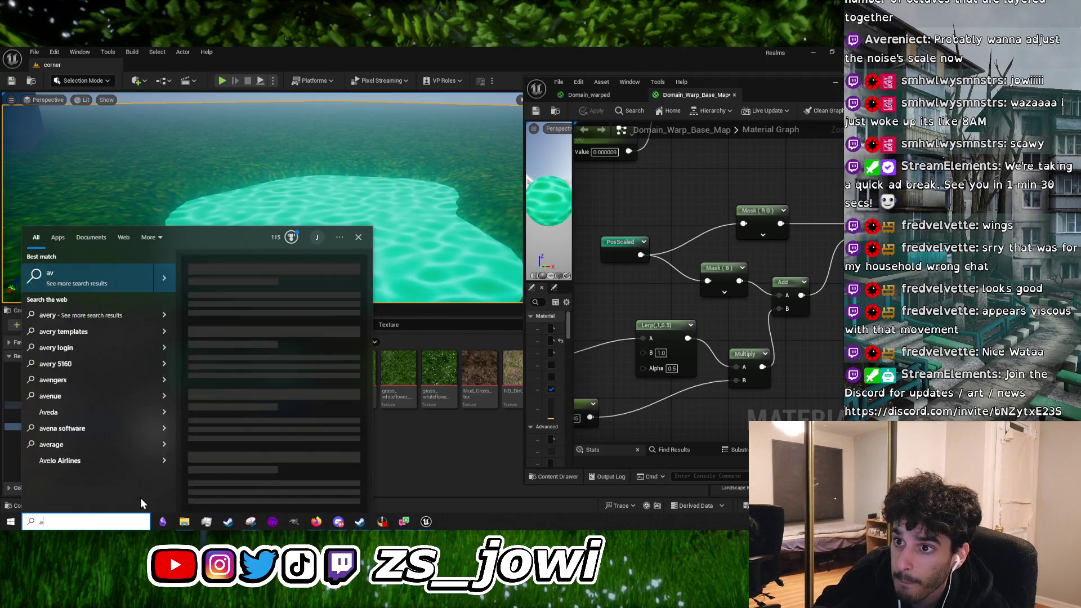
pyautogui.press('BackSpace')
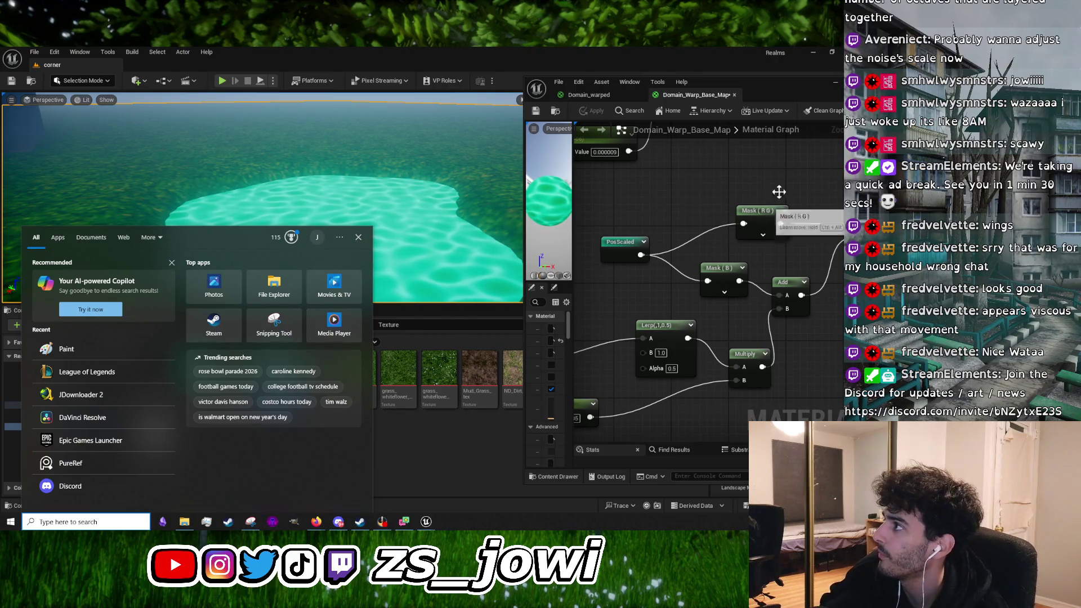
pyautogui.click(814, 54)
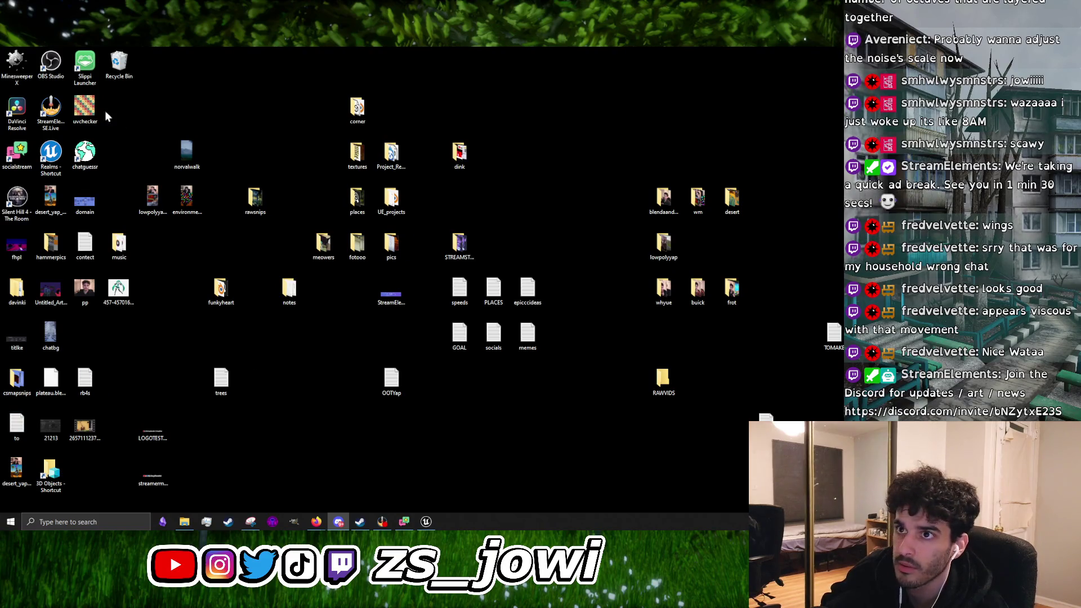
pyautogui.click(423, 521)
pyautogui.click(98, 521)
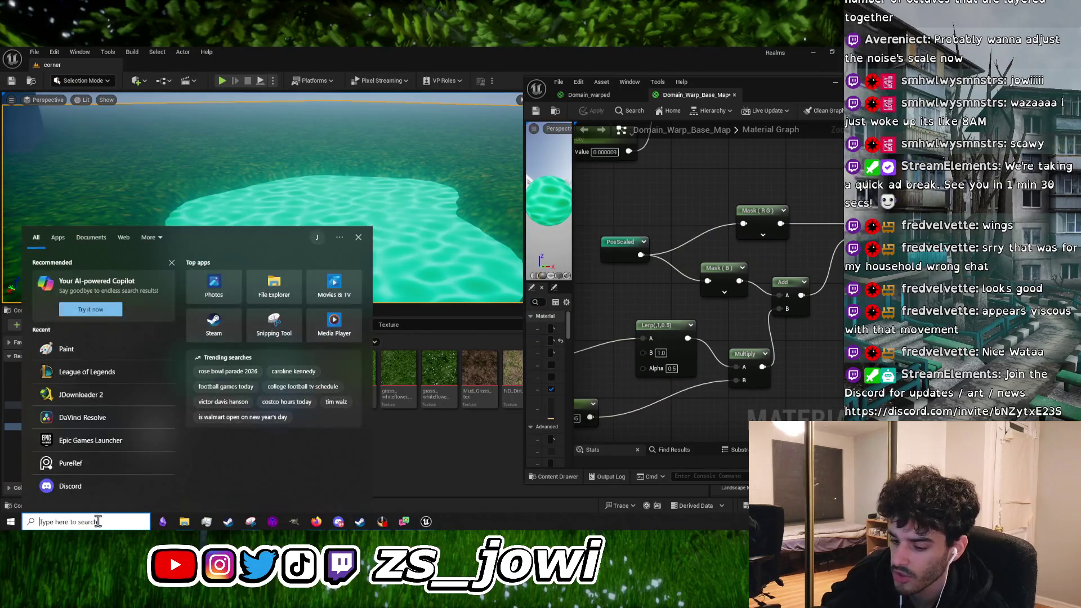
pyautogui.write('diver')
pyautogui.press('Escape')
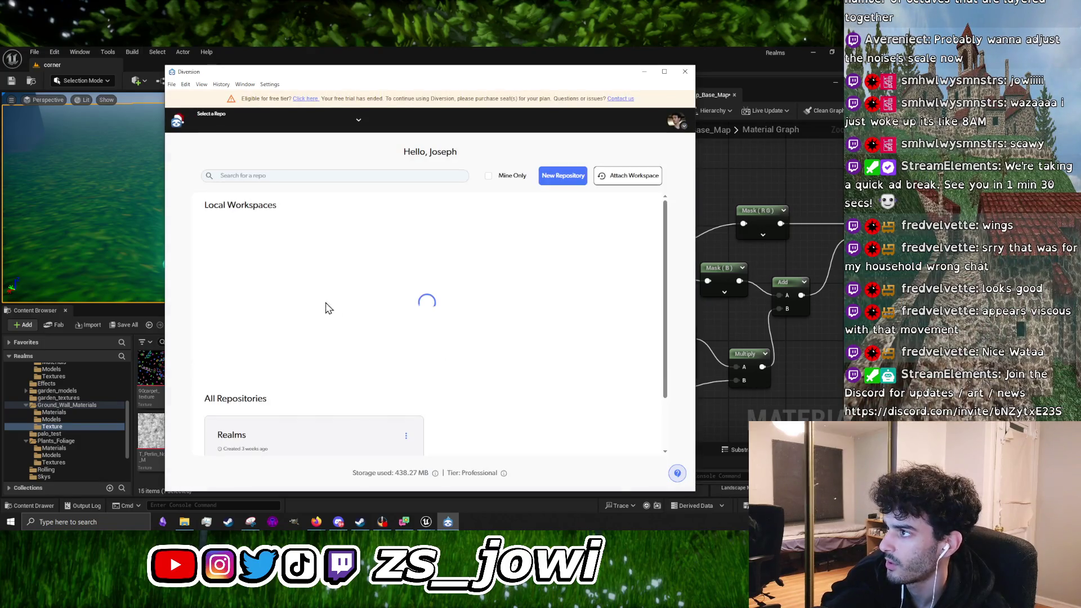
# Quit Unreal after applying Domain_warped material changes and saving the three assets, then close Diversion
pyautogui.click(645, 72)
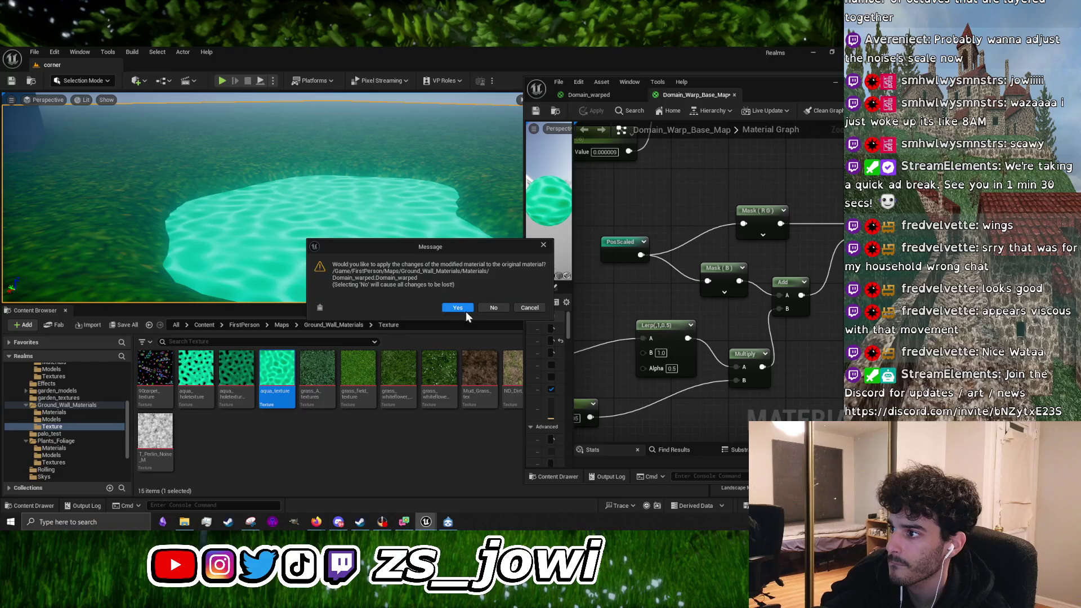
pyautogui.click(465, 309)
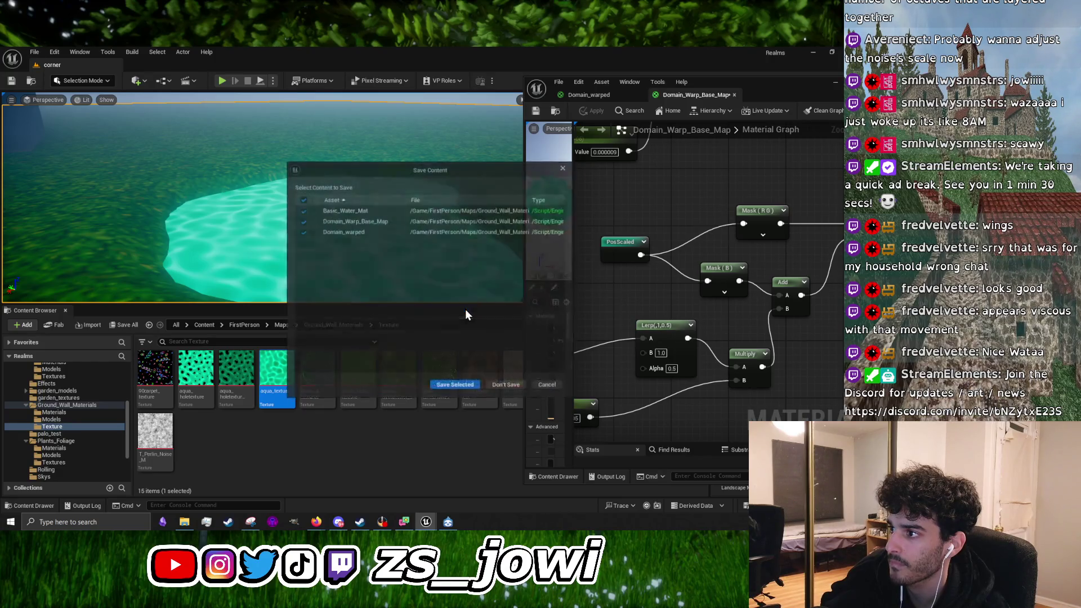
pyautogui.click(441, 383)
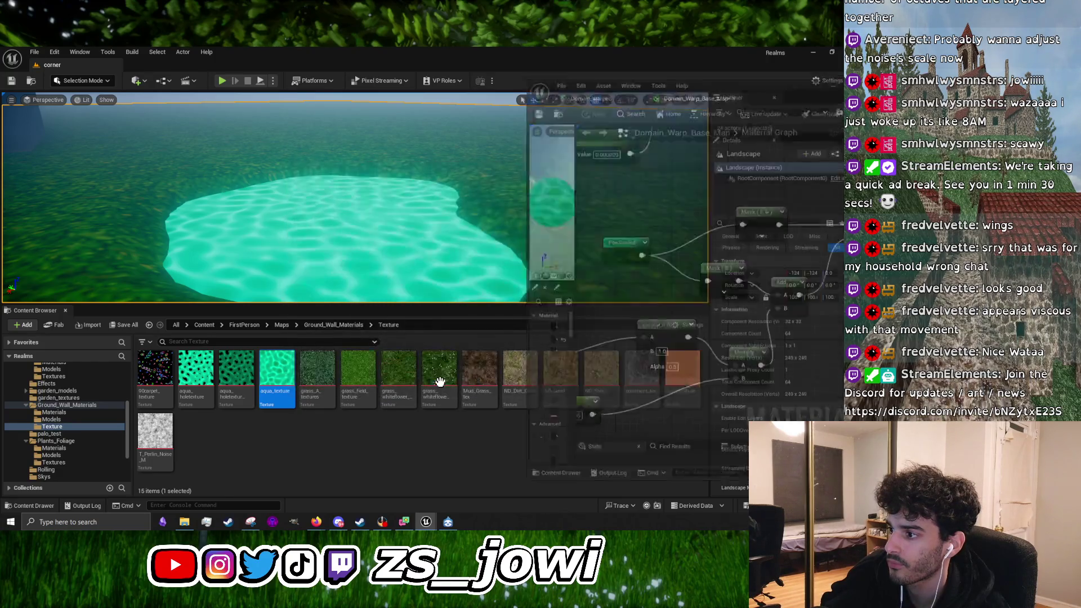
pyautogui.click(426, 522)
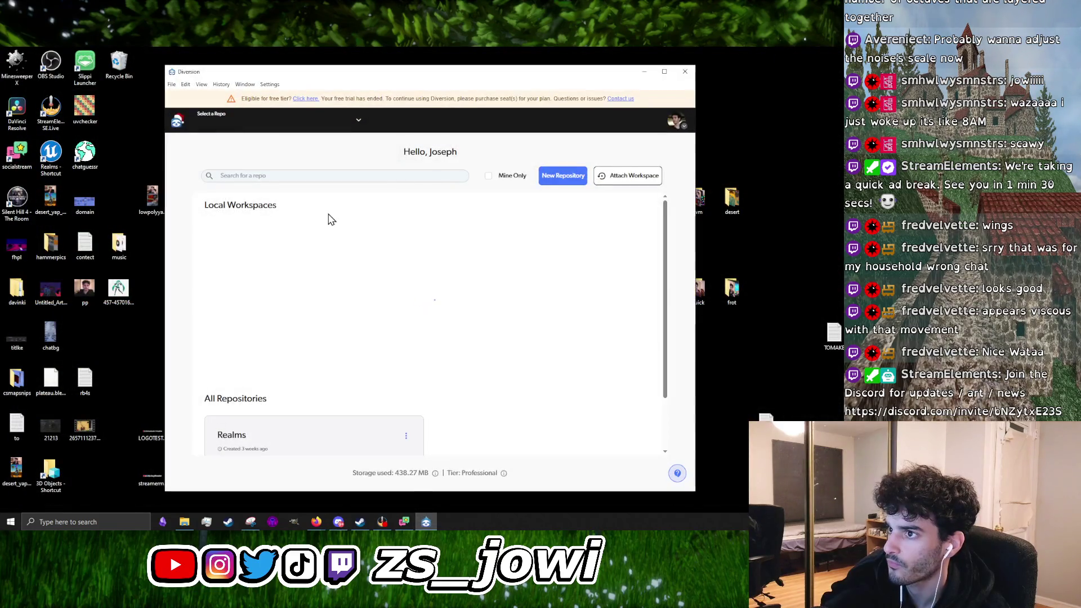
pyautogui.click(685, 71)
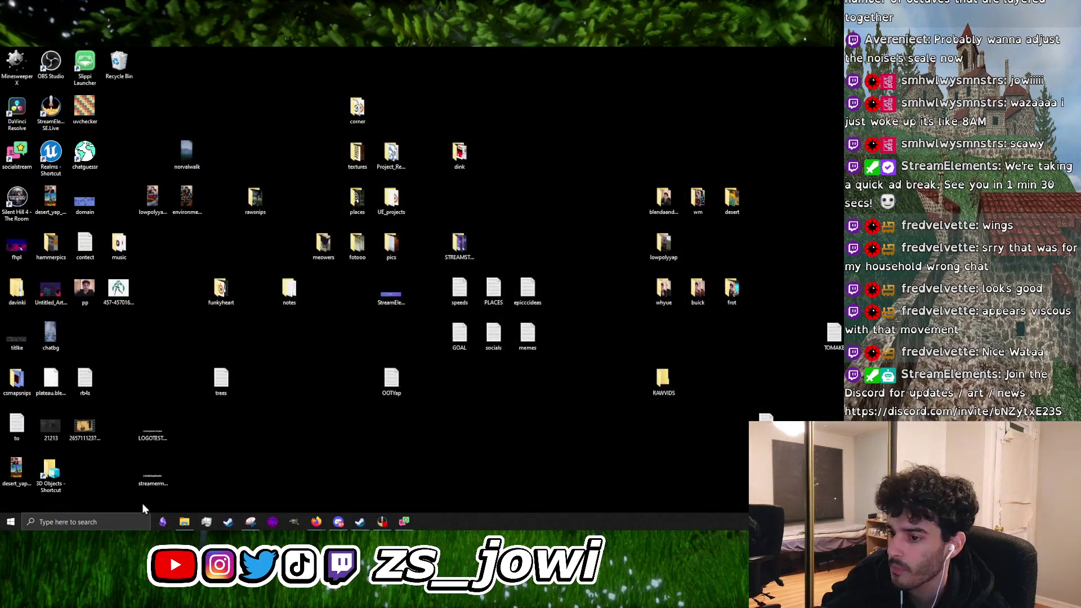
# Relaunch Diversion Desktop from a 'dive' Windows search and open the Realms repository
pyautogui.click(132, 522)
pyautogui.write('diver')
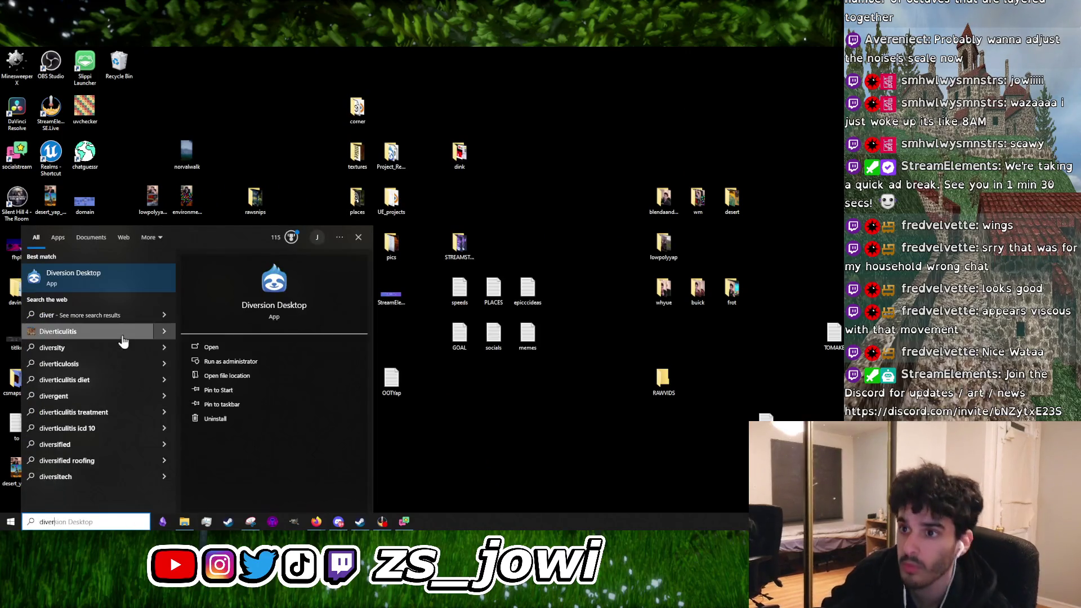
pyautogui.click(123, 288)
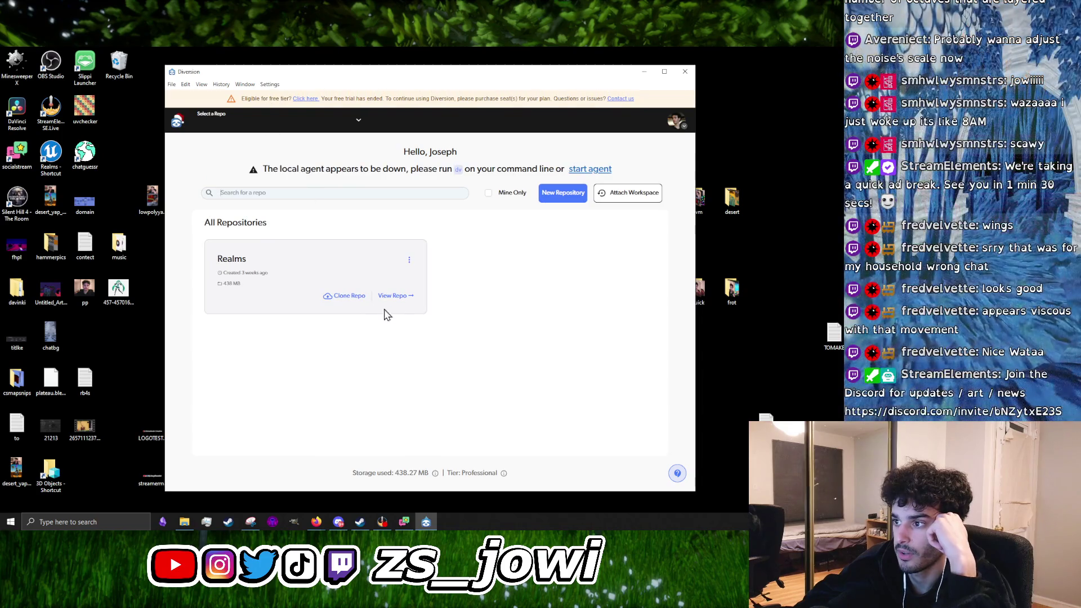
pyautogui.click(394, 297)
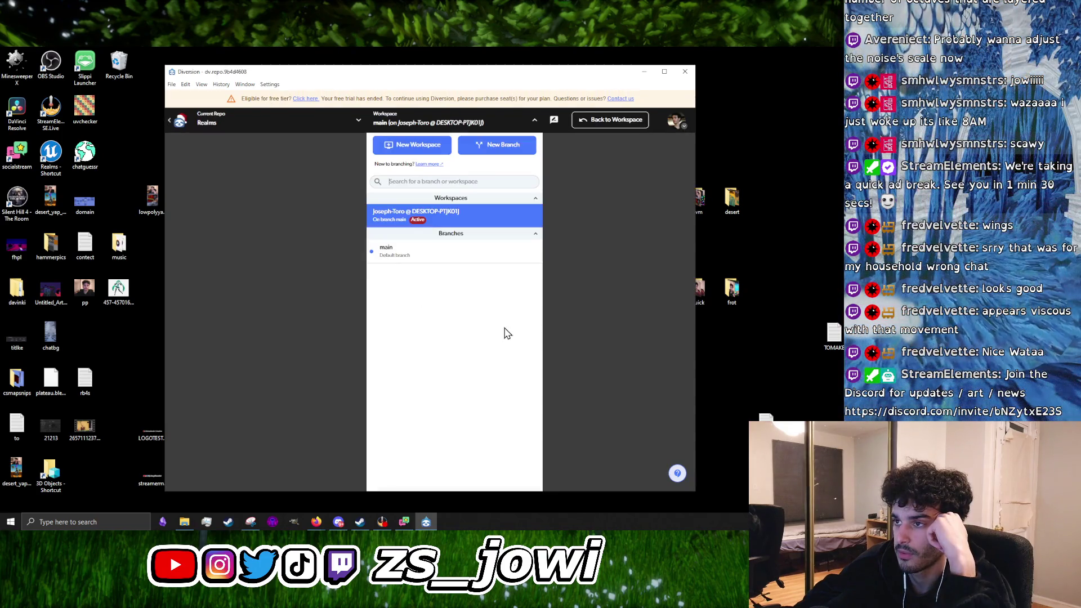
# Open the Realms workspace and set the organization type to Indie game development
pyautogui.click(439, 217)
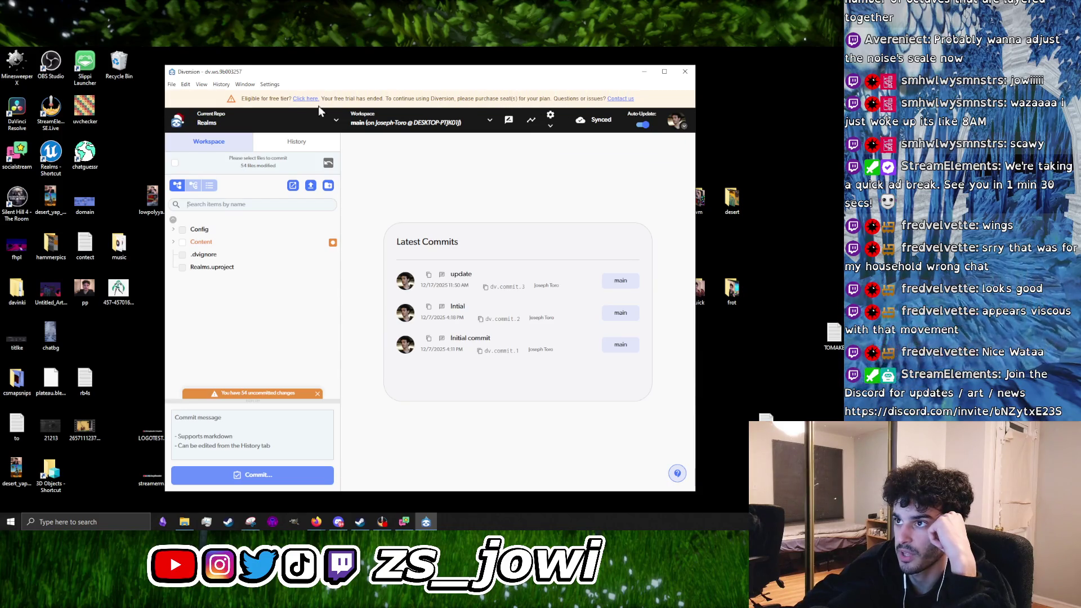
pyautogui.click(298, 101)
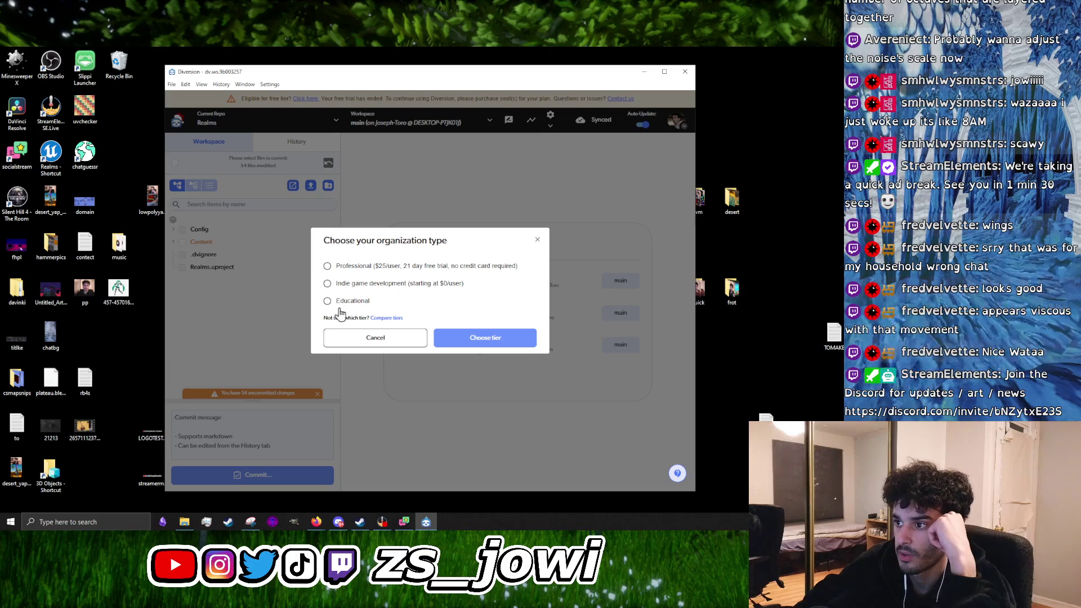
pyautogui.click(373, 290)
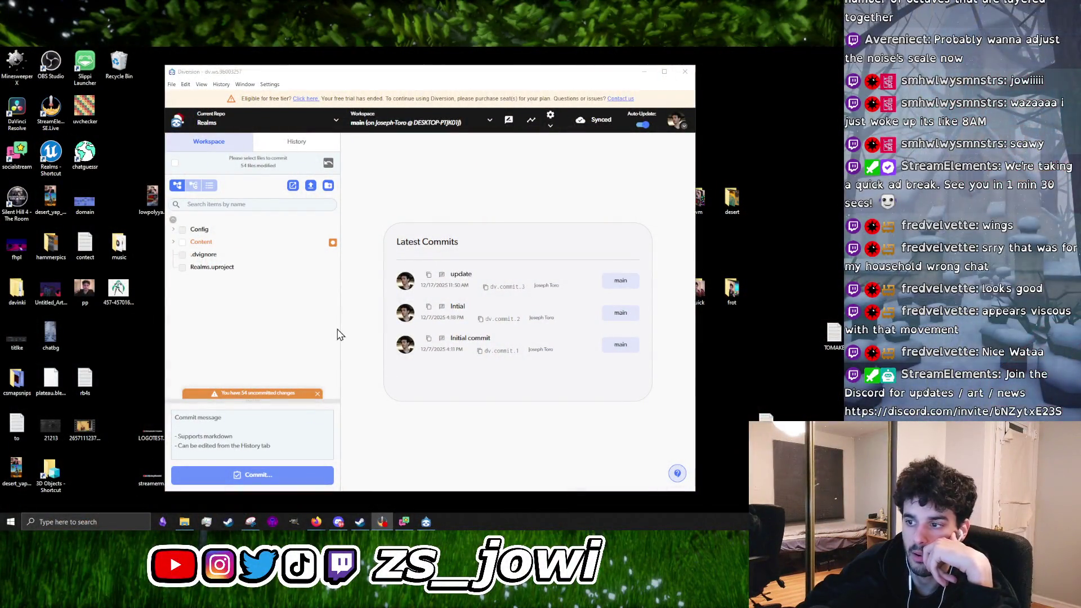
# Stop watching the Discord stream, disconnect from the voice call, and minimize Discord
pyautogui.click(338, 522)
pyautogui.moveTo(496, 107); pyautogui.dragTo(434, 99)
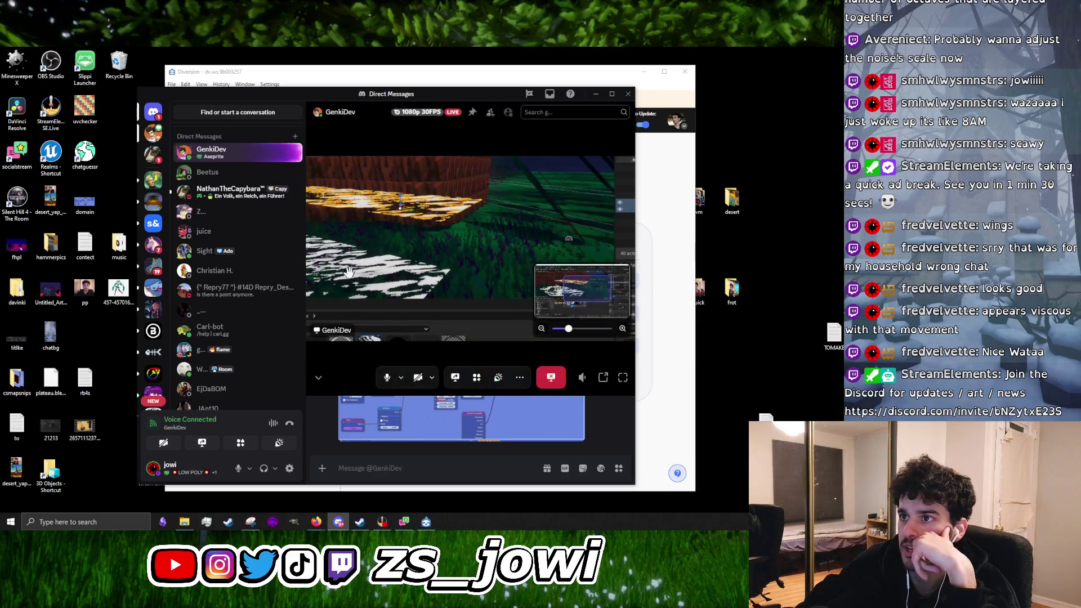
pyautogui.click(556, 387)
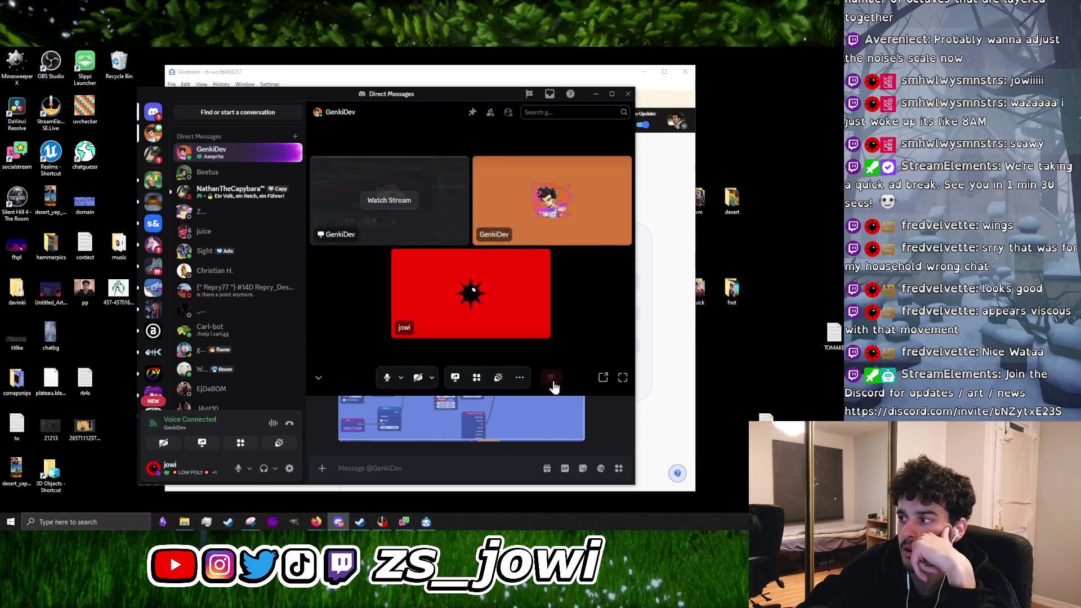
pyautogui.click(554, 383)
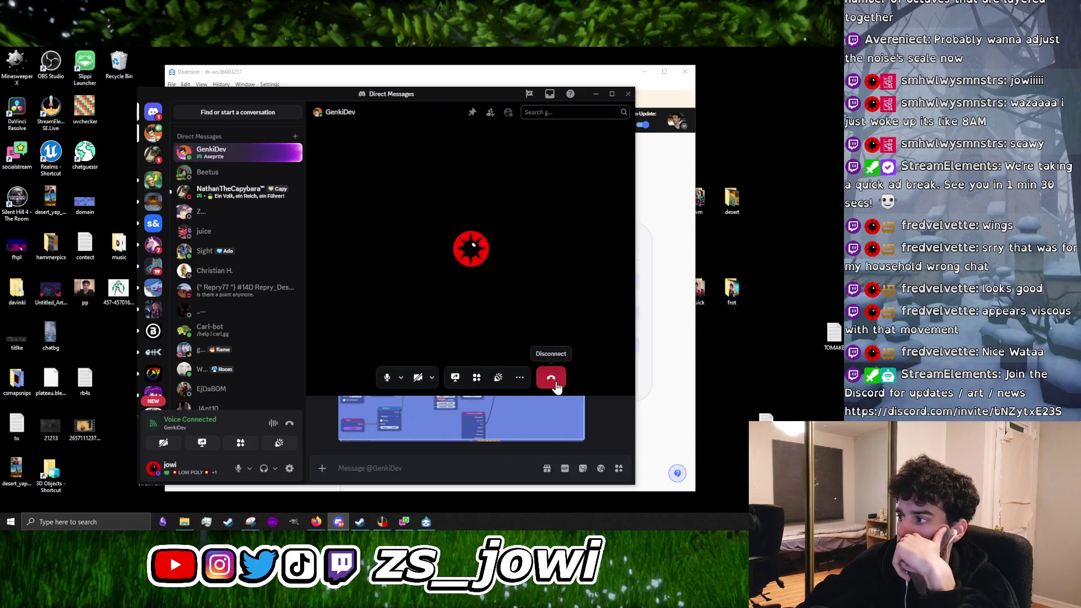
pyautogui.click(595, 93)
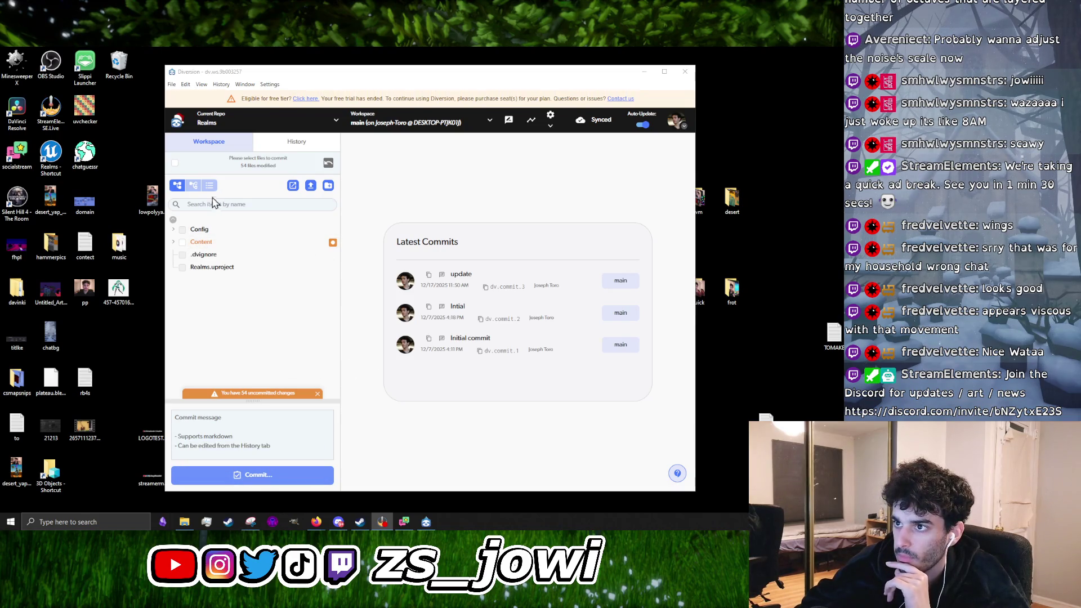
# Select all 54 modified files and commit them with message 'save before adding ocean (experimental)'
pyautogui.click(175, 163)
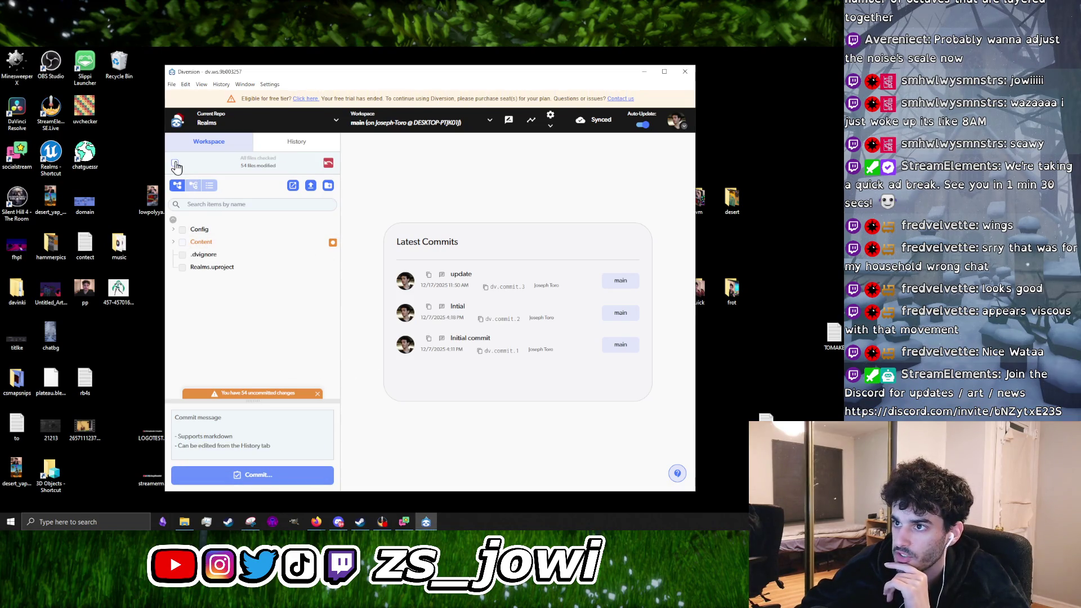
pyautogui.click(251, 474)
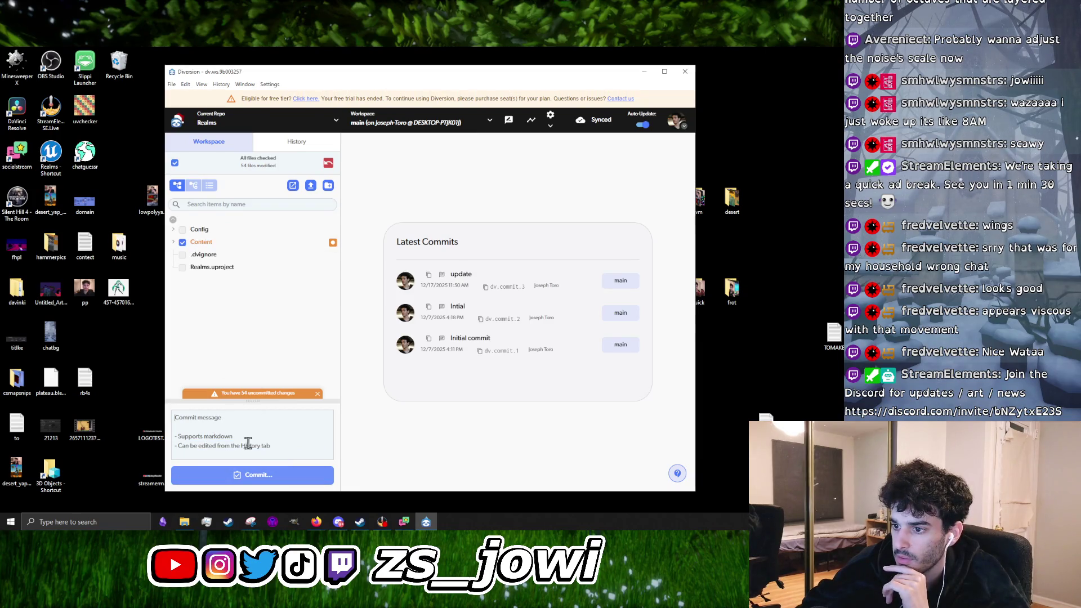
pyautogui.write('sa')
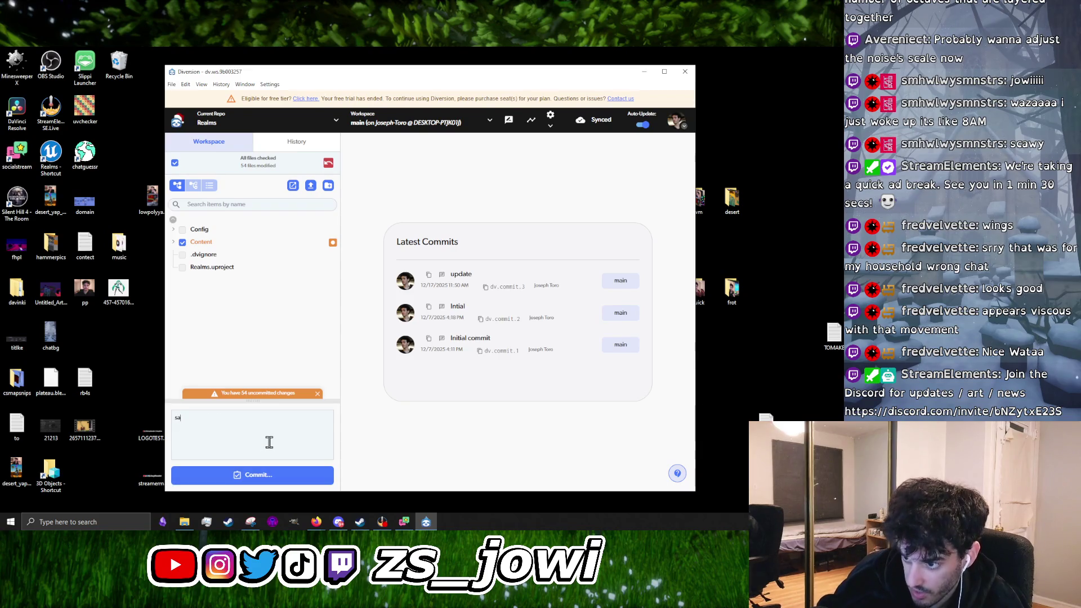
pyautogui.write('ve before adding')
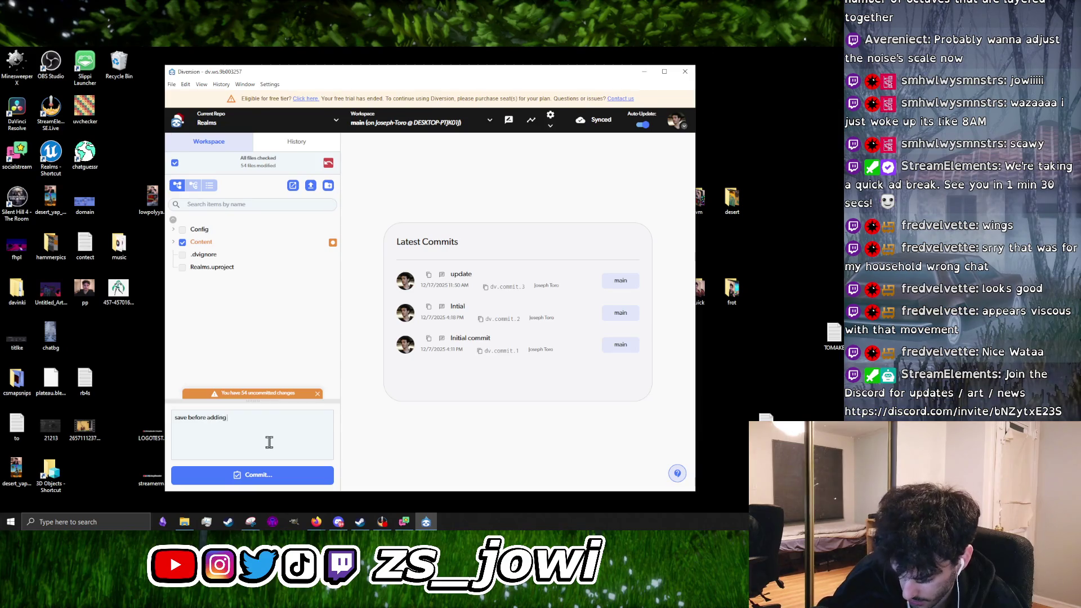
pyautogui.write(' ocean')
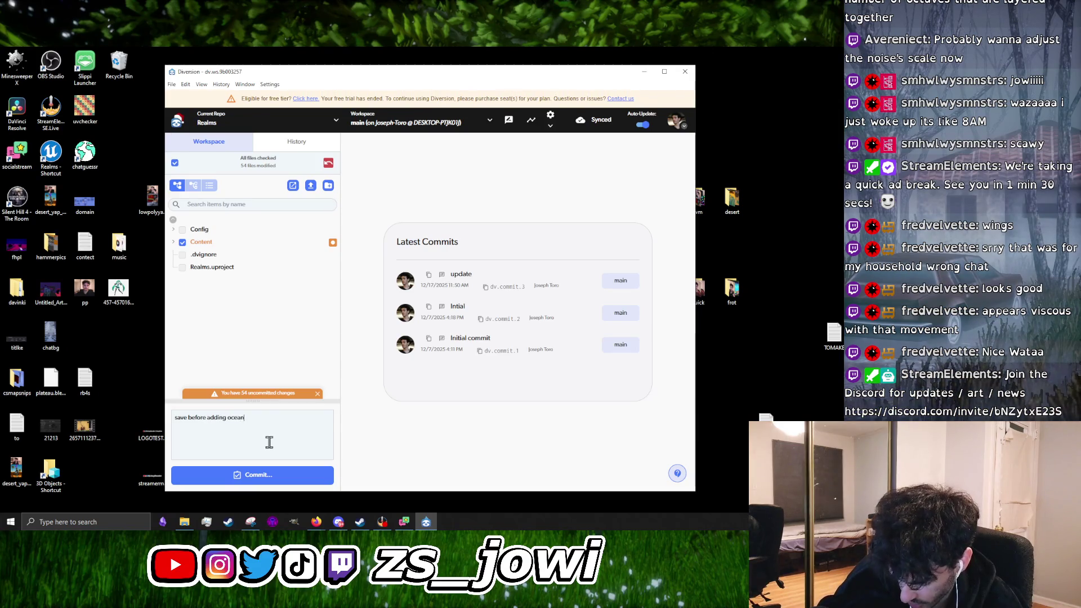
pyautogui.write(' (expe')
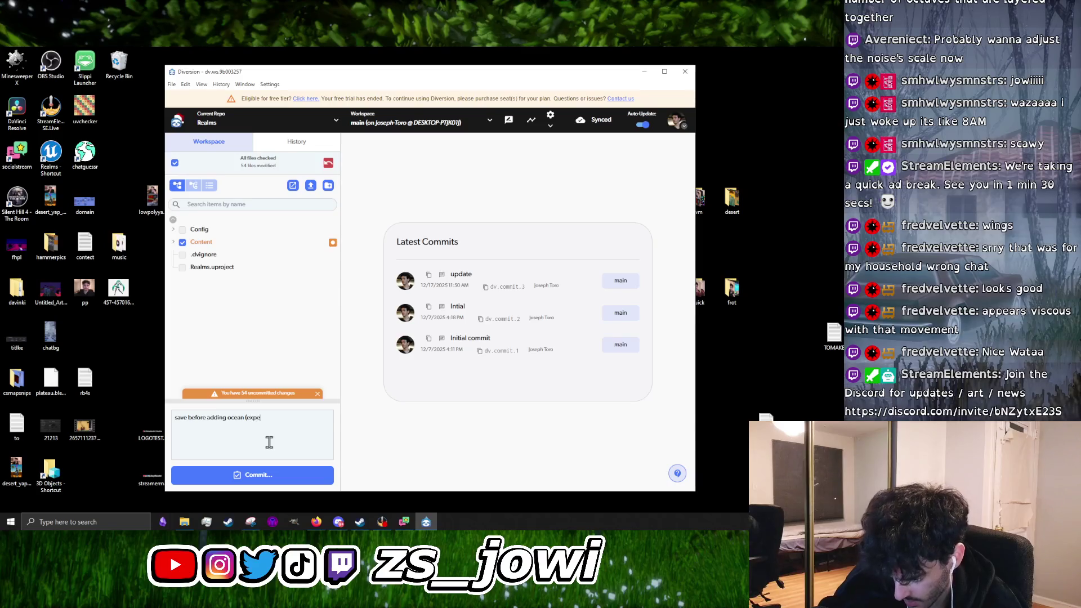
pyautogui.write('rimental)')
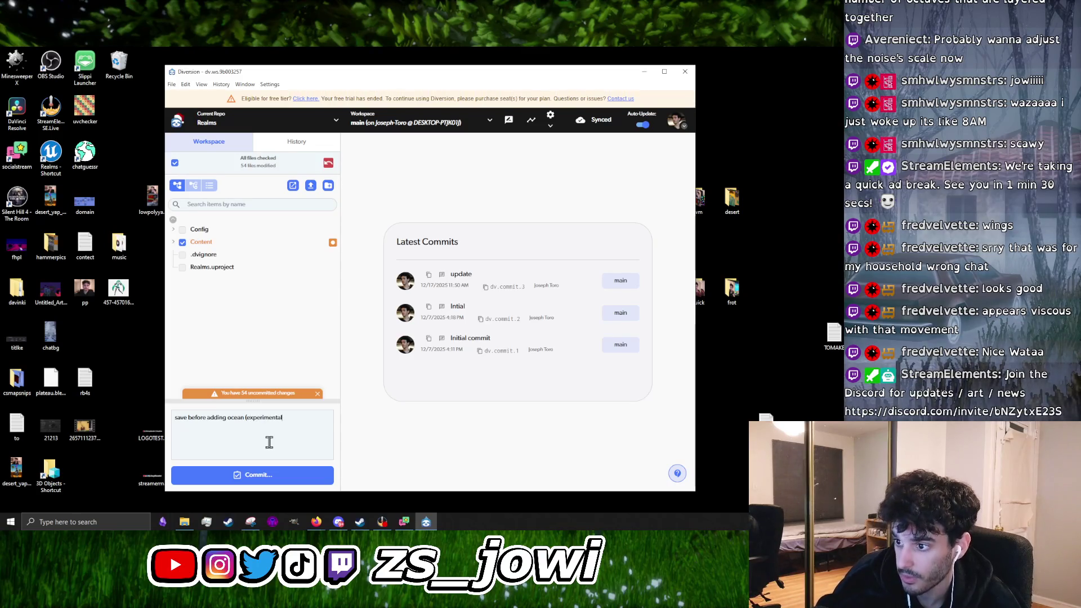
pyautogui.click(267, 474)
pyautogui.click(493, 380)
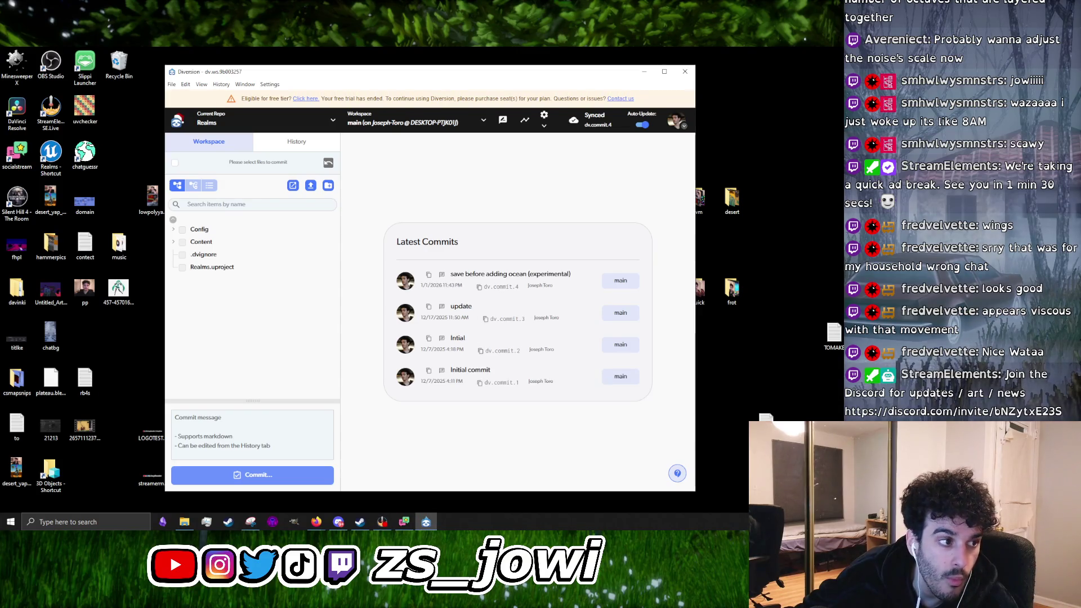
pyautogui.hotkey('alt', 'Tab')
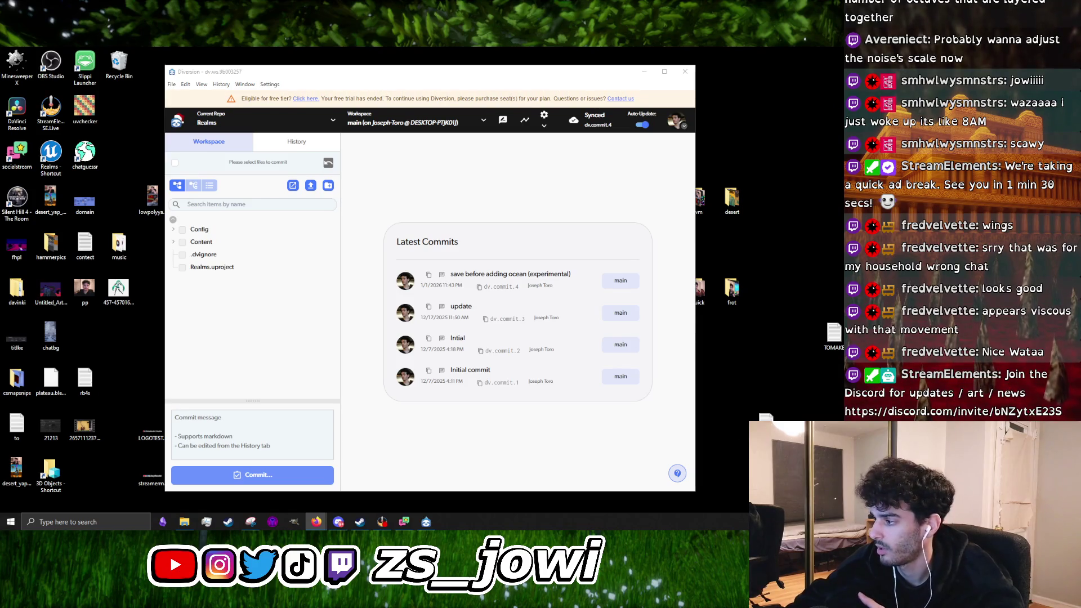
pyautogui.click(835, 522)
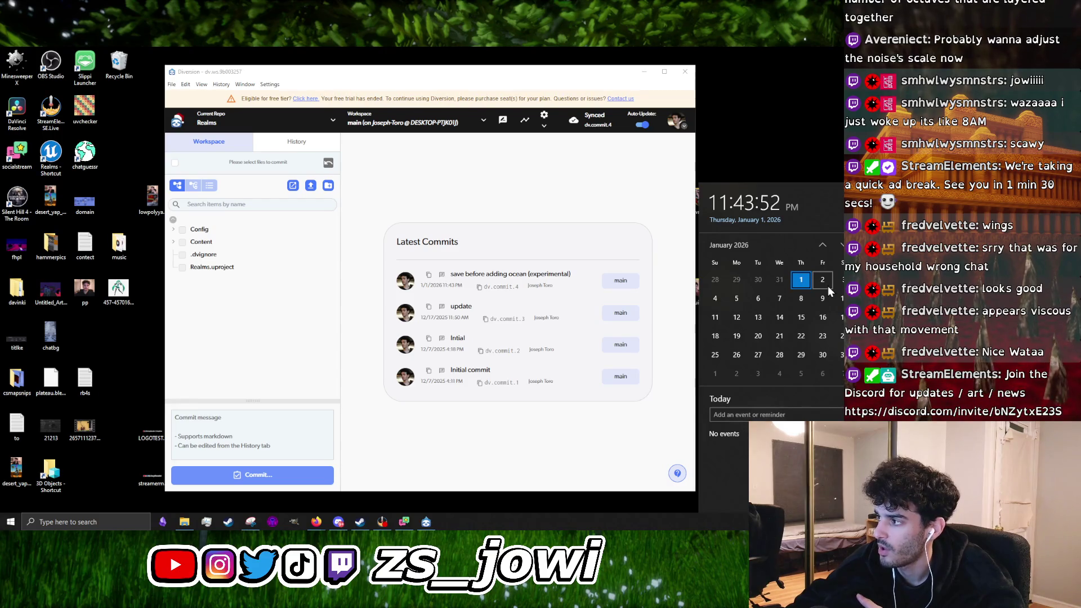
pyautogui.scroll(-1, 808, 296)
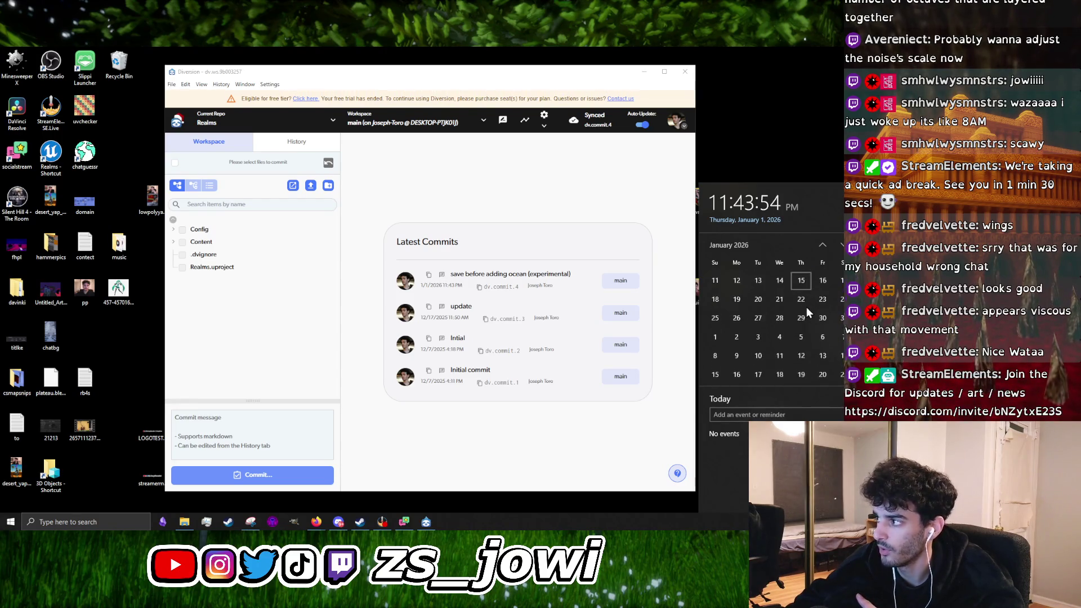
pyautogui.scroll(2, 802, 332)
pyautogui.scroll(-1, 789, 349)
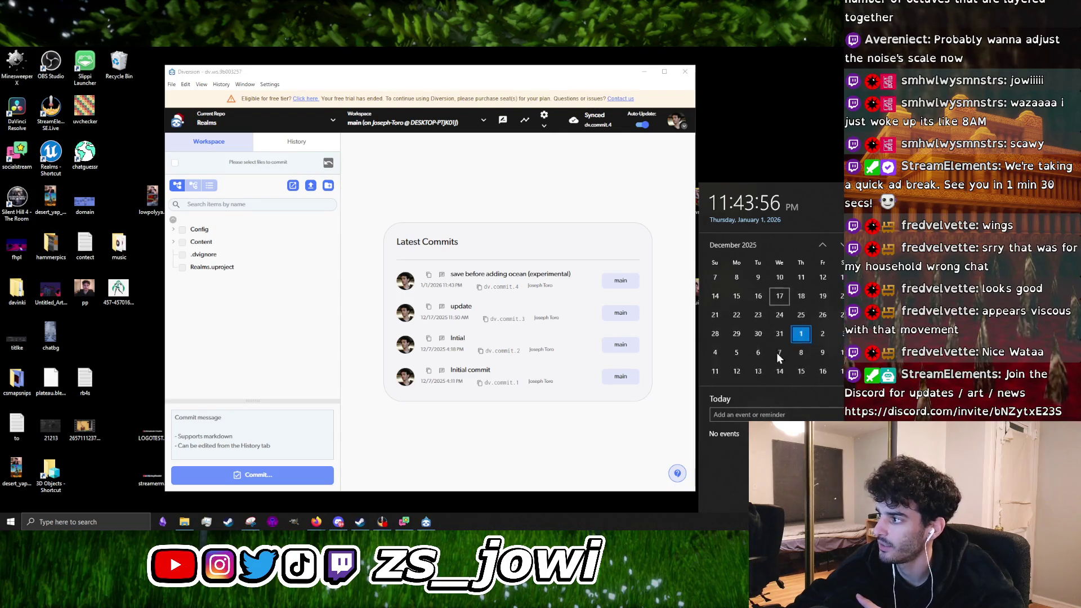
pyautogui.scroll(1, 775, 357)
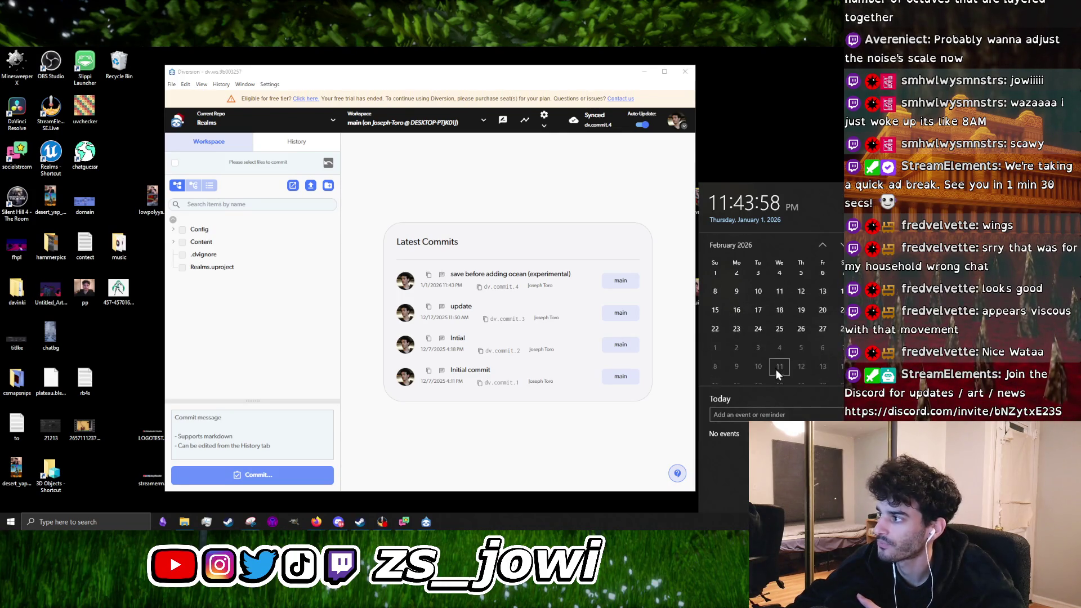
pyautogui.scroll(6, 777, 374)
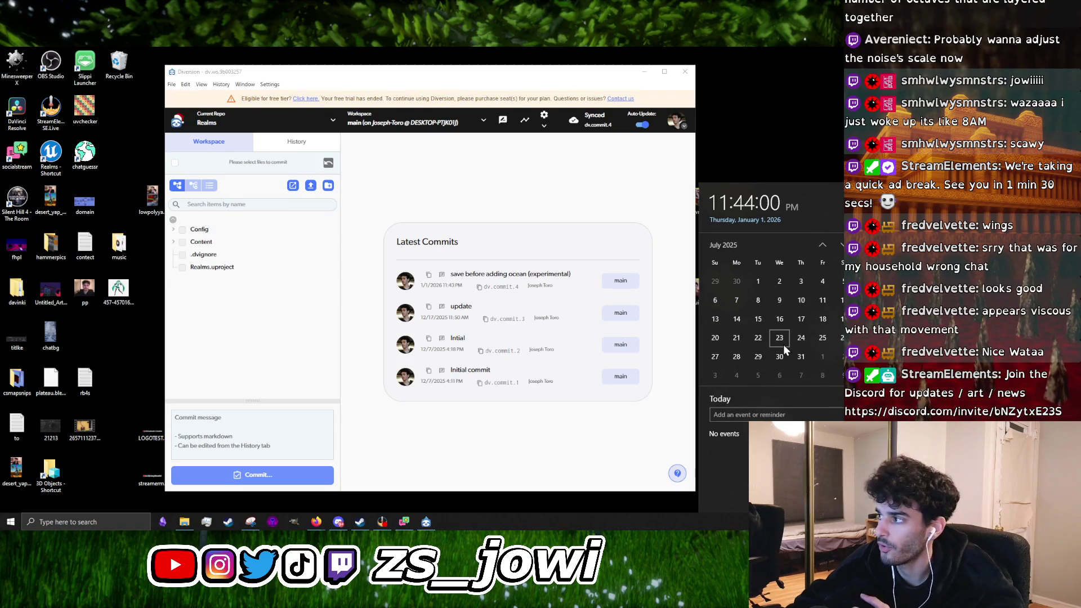
pyautogui.scroll(-2, 783, 343)
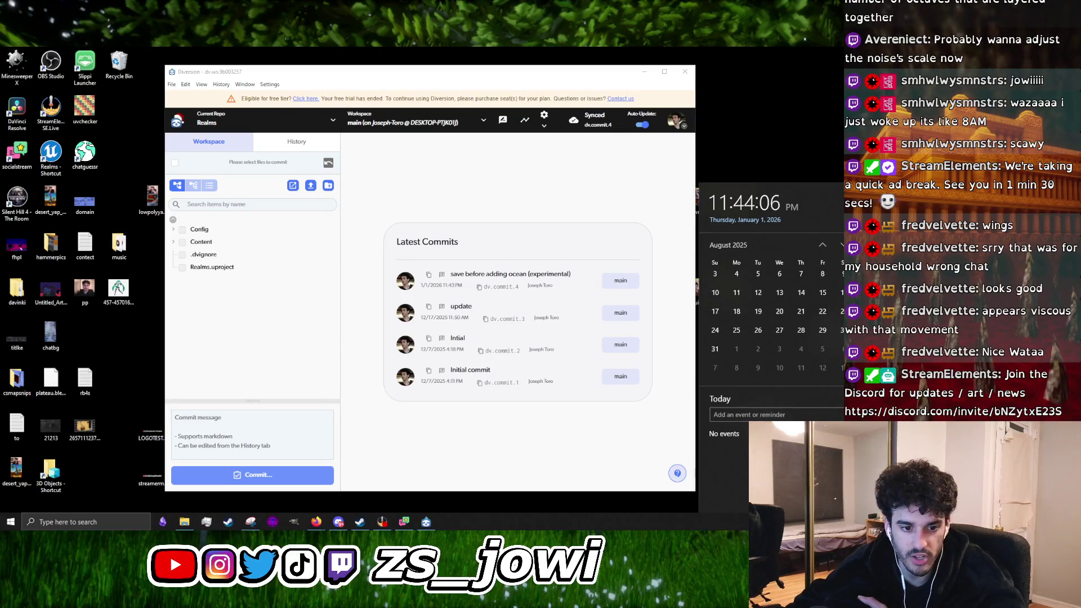
pyautogui.click(316, 521)
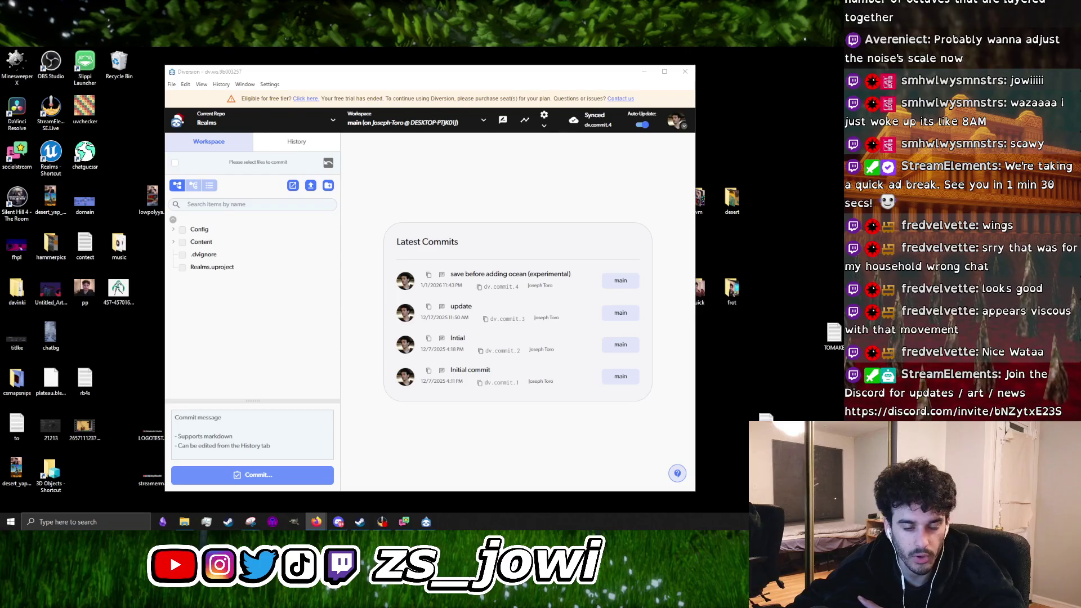